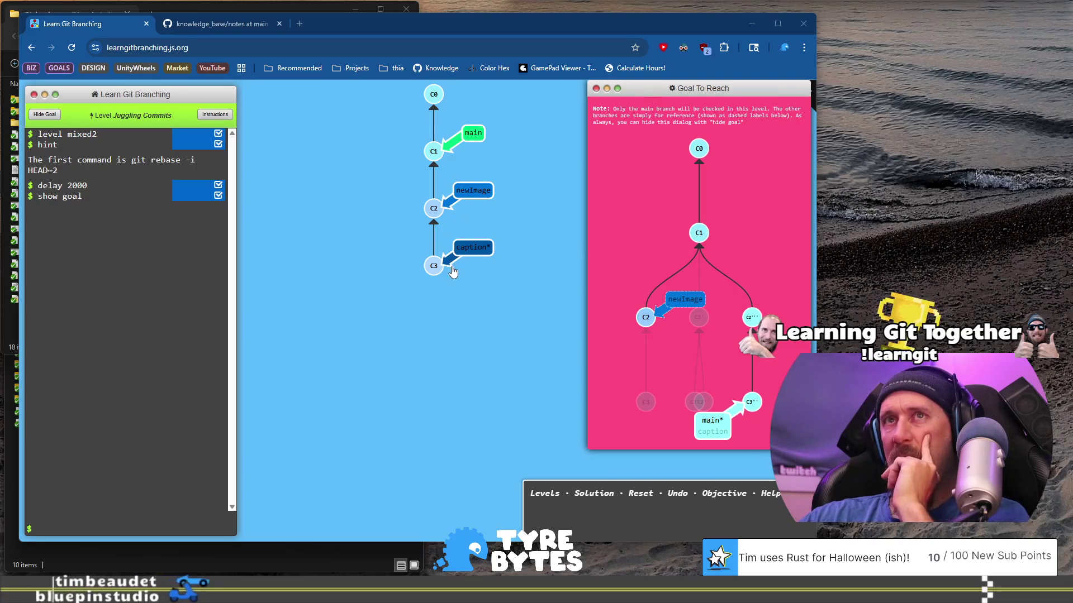
Step: Interactively rebase caption onto main with git rebase -i main, moving C2 below C3
left_click(163, 346)
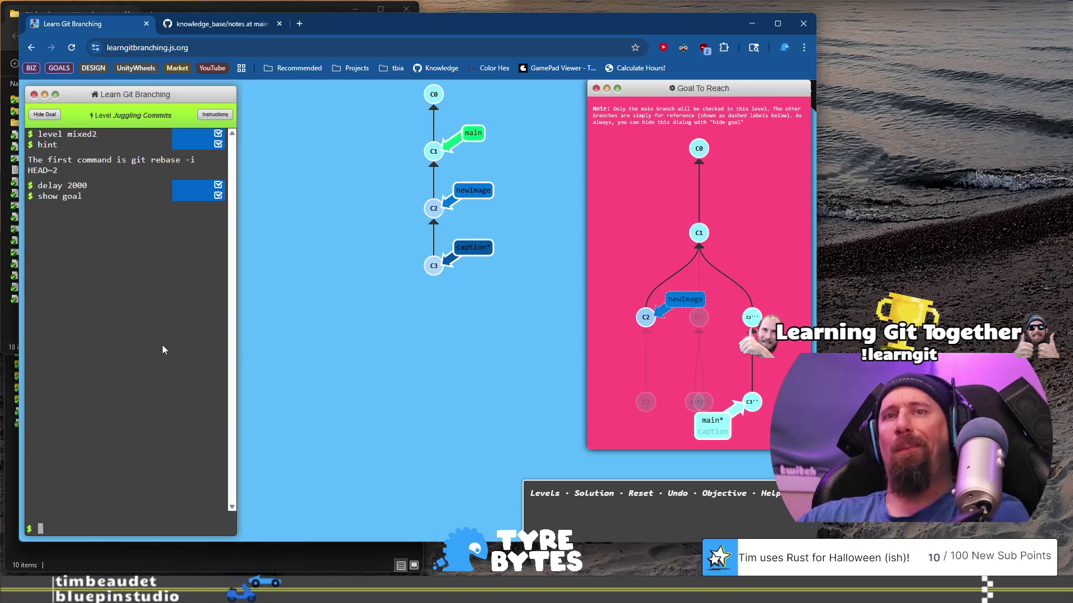
type("git rebase -i main")
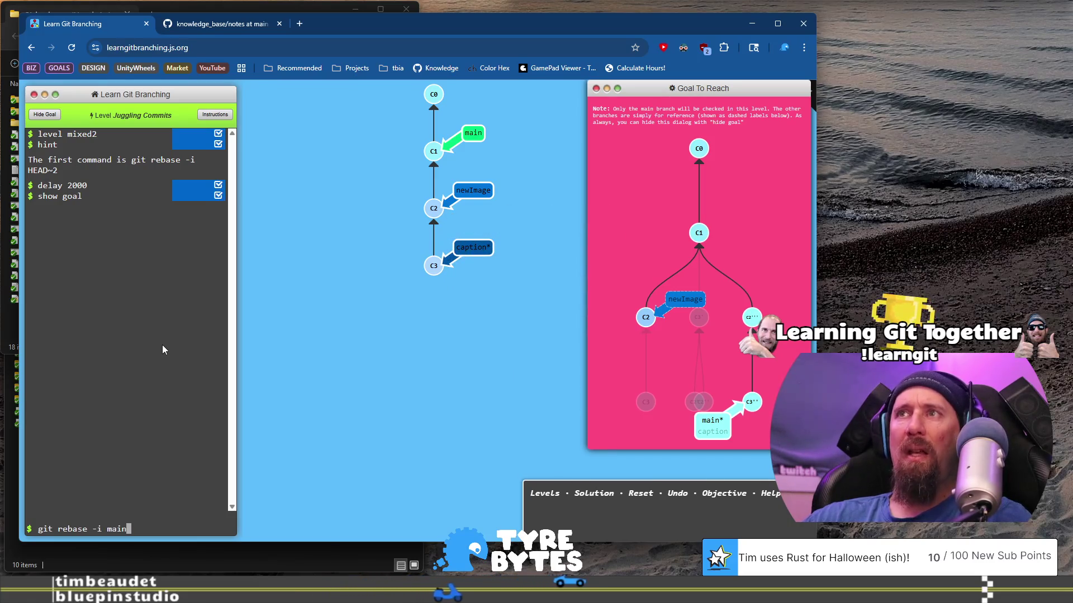
key("Return")
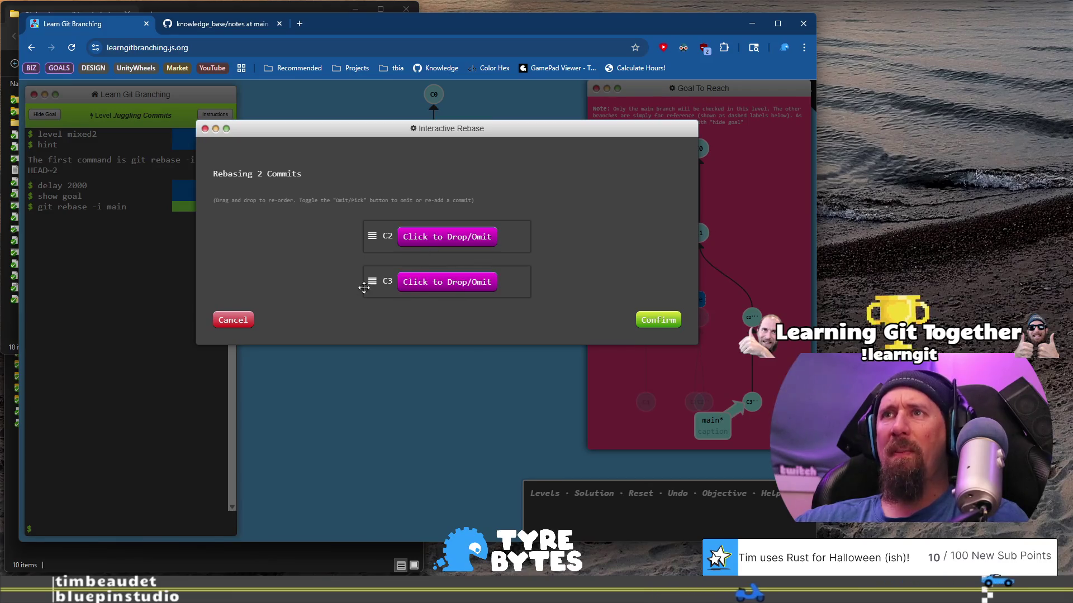
left_click_drag(373, 236, 372, 295)
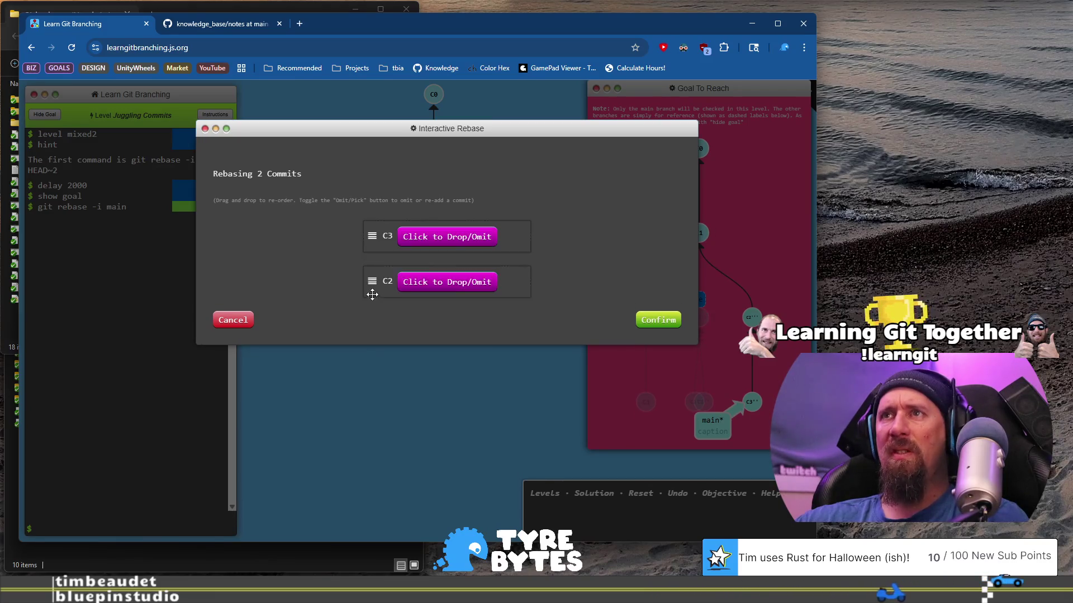
left_click(657, 320)
type("git am")
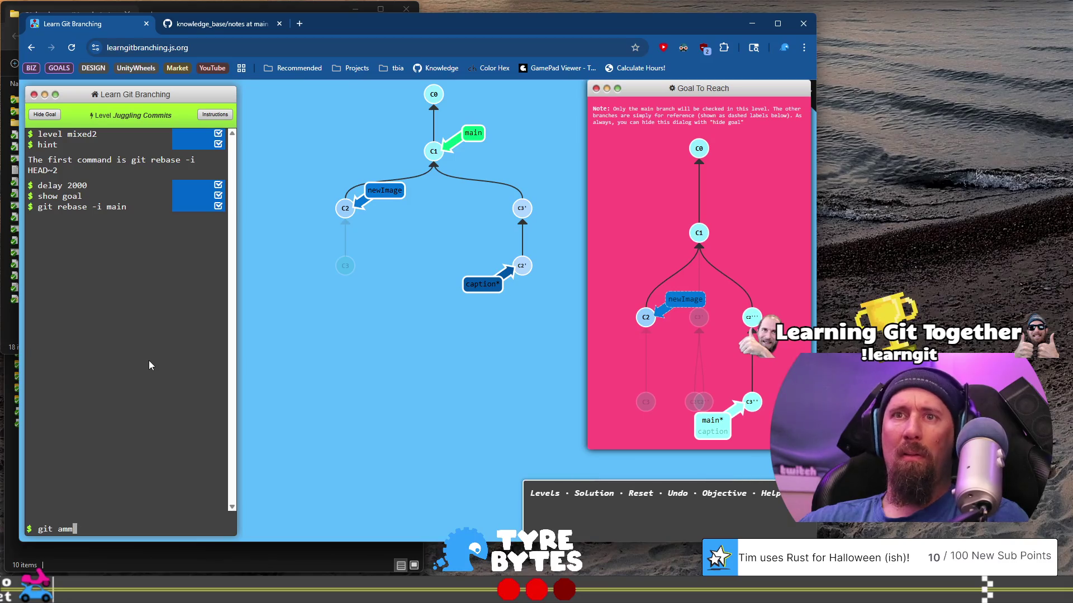
Step: Attempt the amend twice with the mistyped 'git comment' command, both failing
key("BackSpace")
type("d")
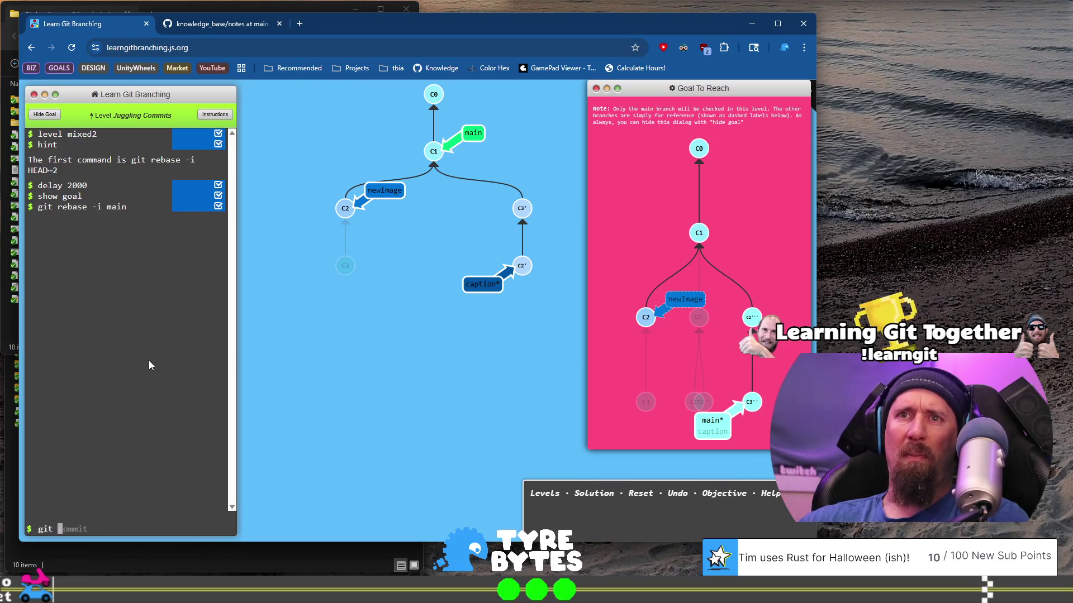
type("ment -amend")
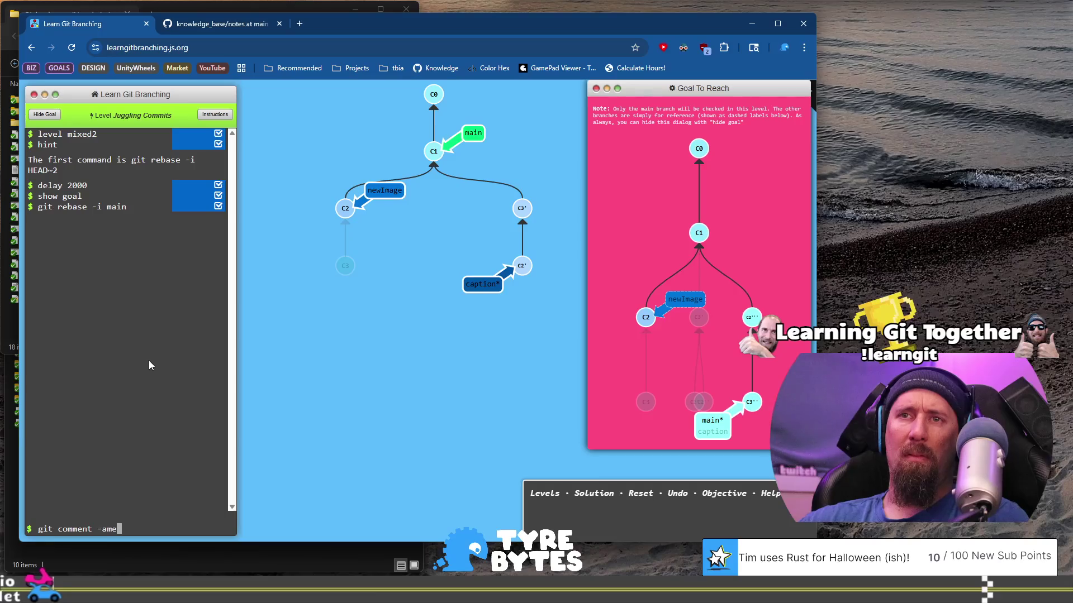
key("Return")
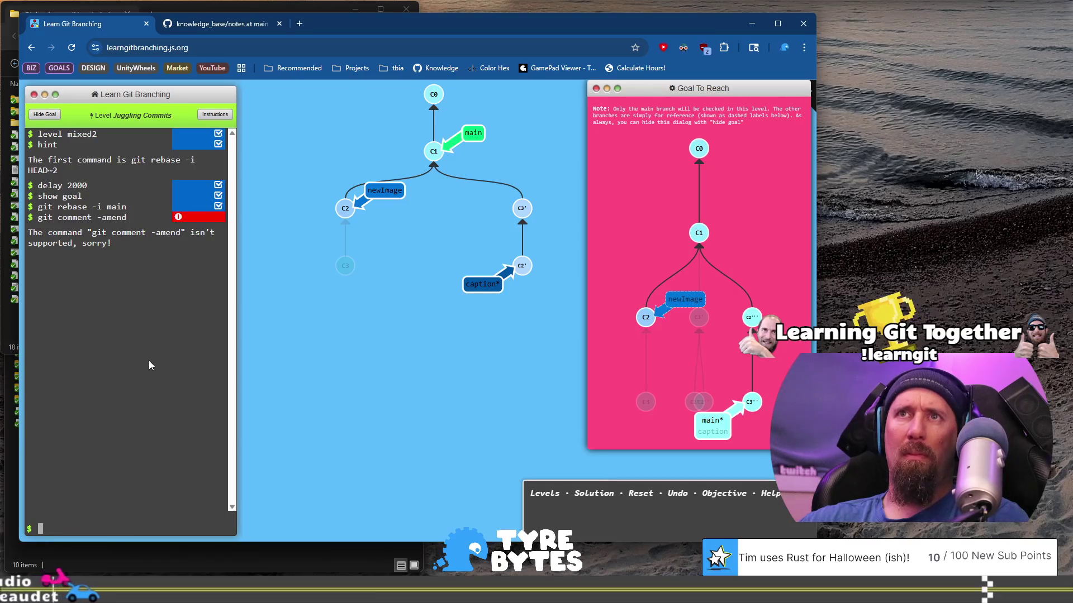
key("Up")
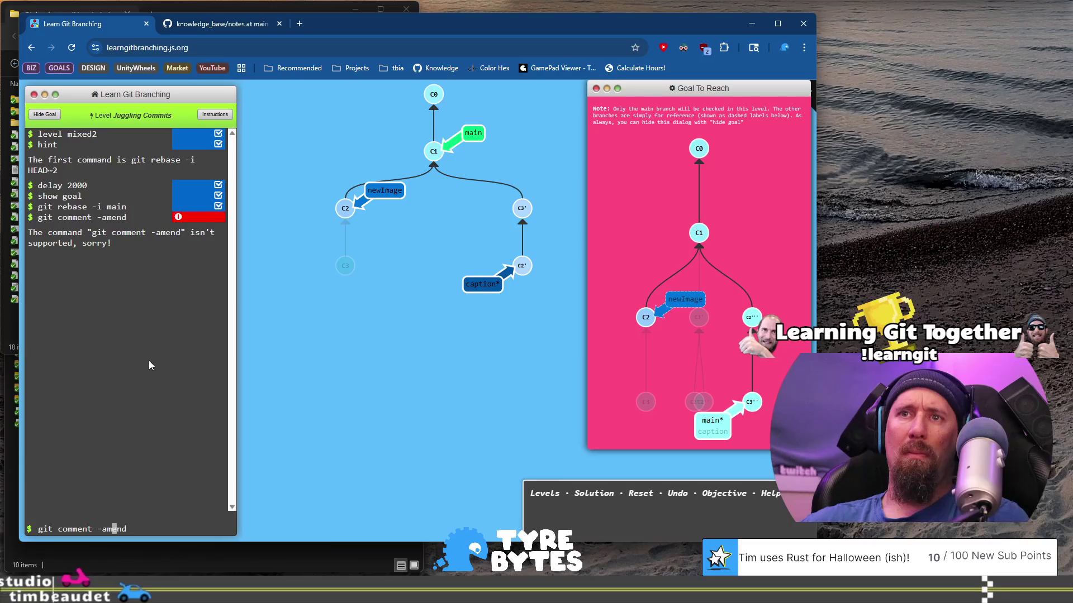
key("Left")
key("Left")
key("Left")
type("-")
key("Return")
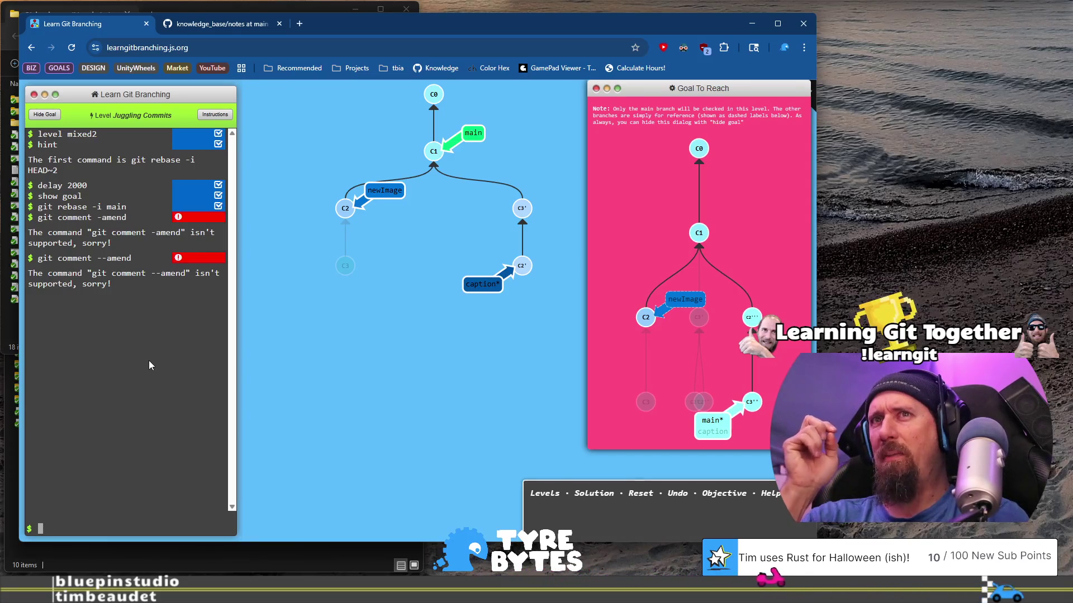
Step: Fix the recalled command to git commit --amend and run it, producing C2''
key("Up")
key("Left")
key("Left")
key("Left")
key("Delete")
key("BackSpace")
key("BackSpace")
key("BackSpace")
type("mit")
key("Return")
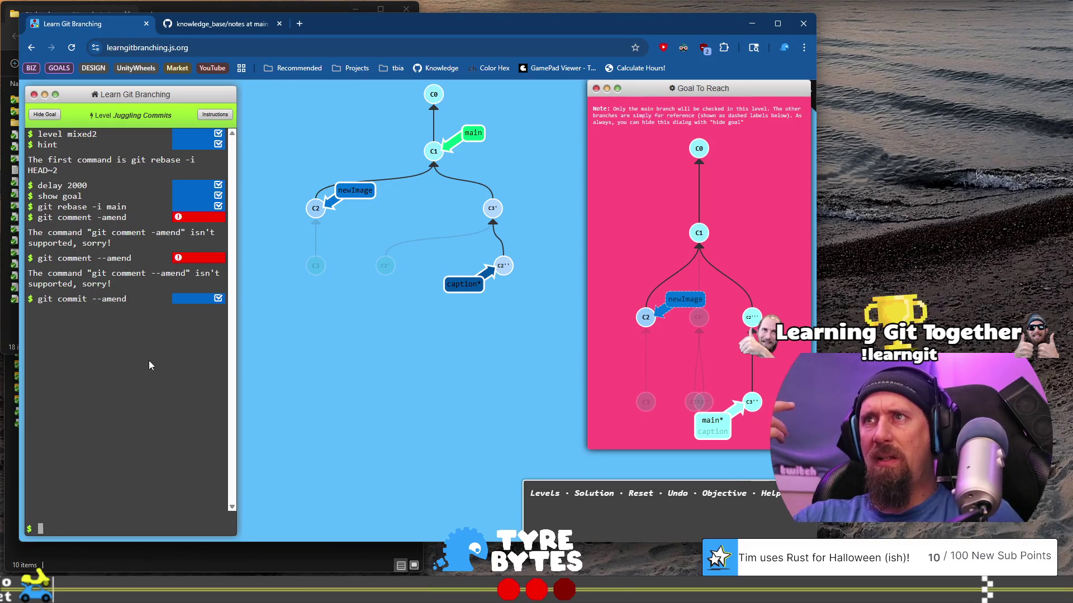
Step: Run git rebase -i HEAD^^ and move C2'' back above C3' to restore the order
type("git re")
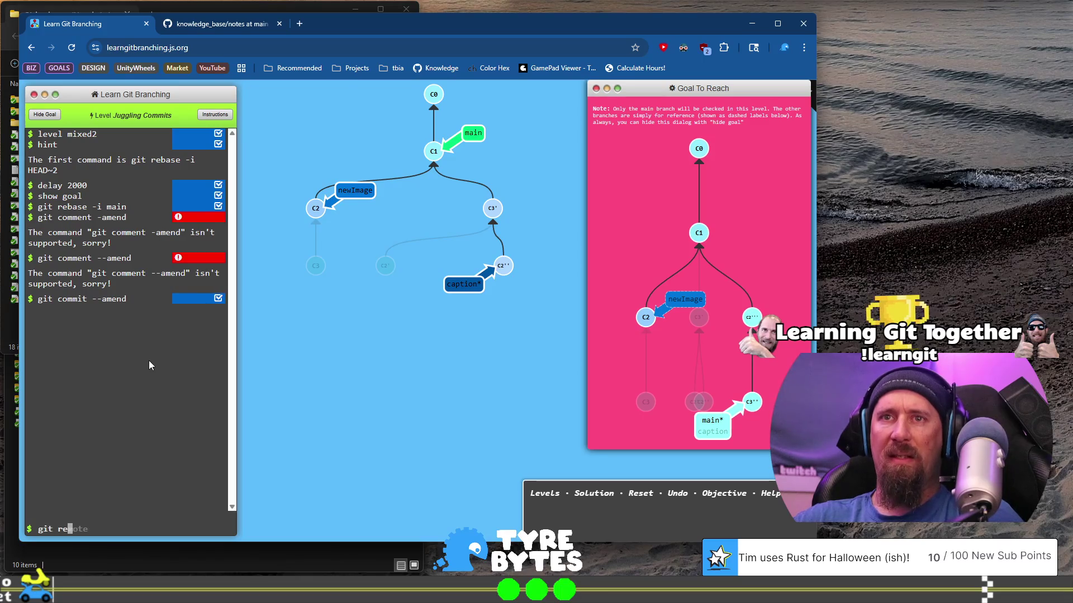
type("base -i ")
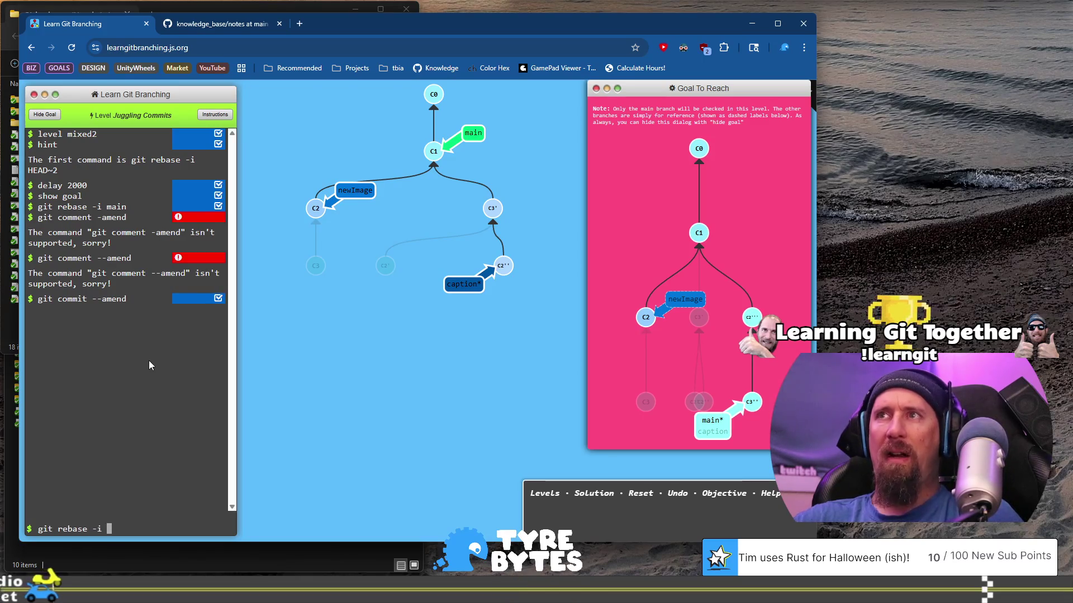
type("HEAD")
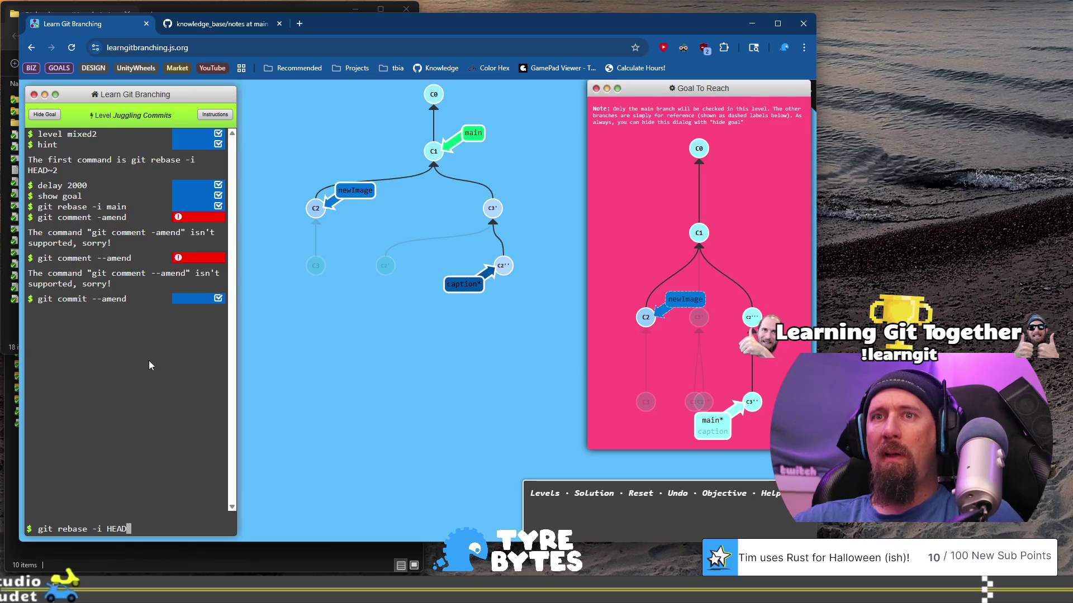
type("^")
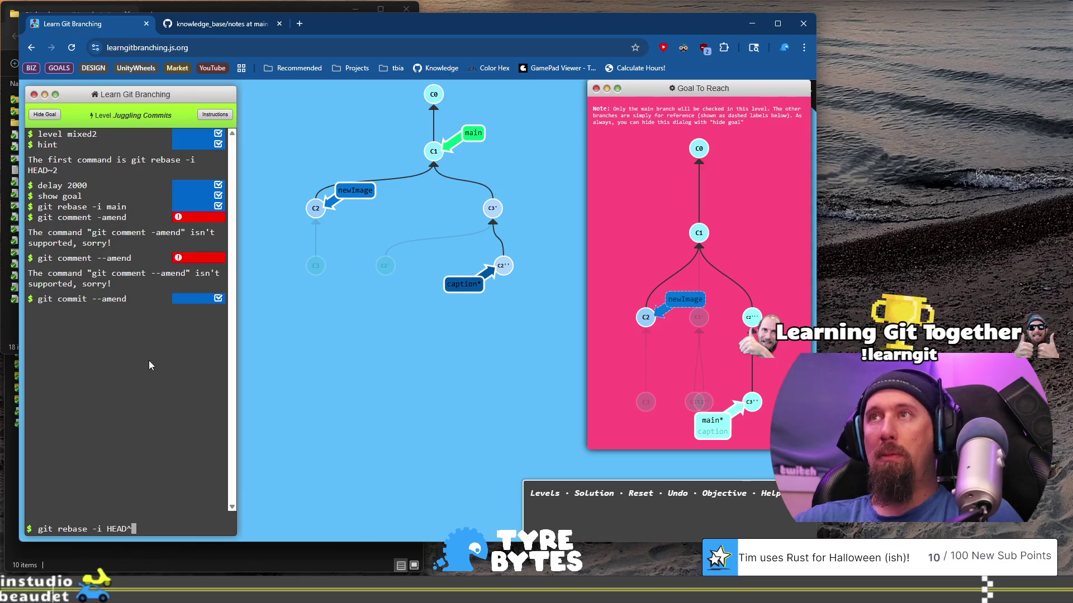
type("^")
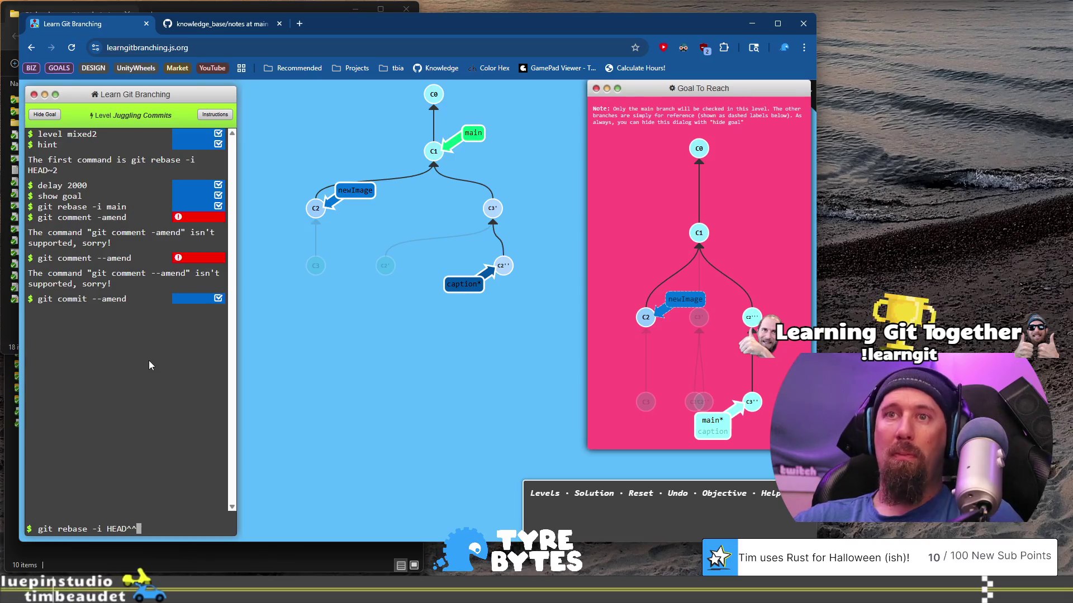
key("Return")
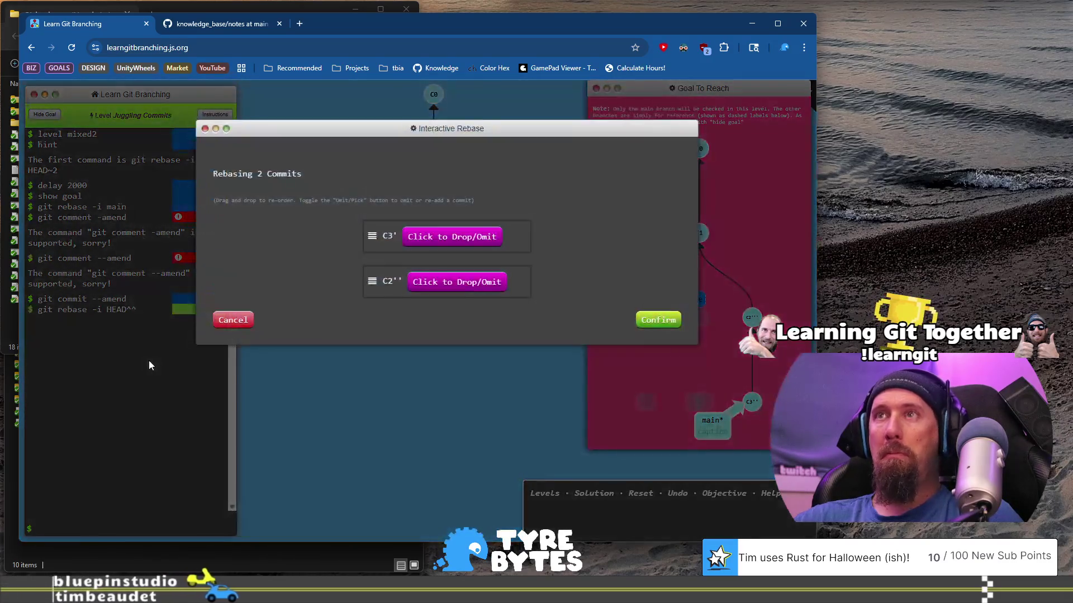
left_click_drag(373, 286, 368, 223)
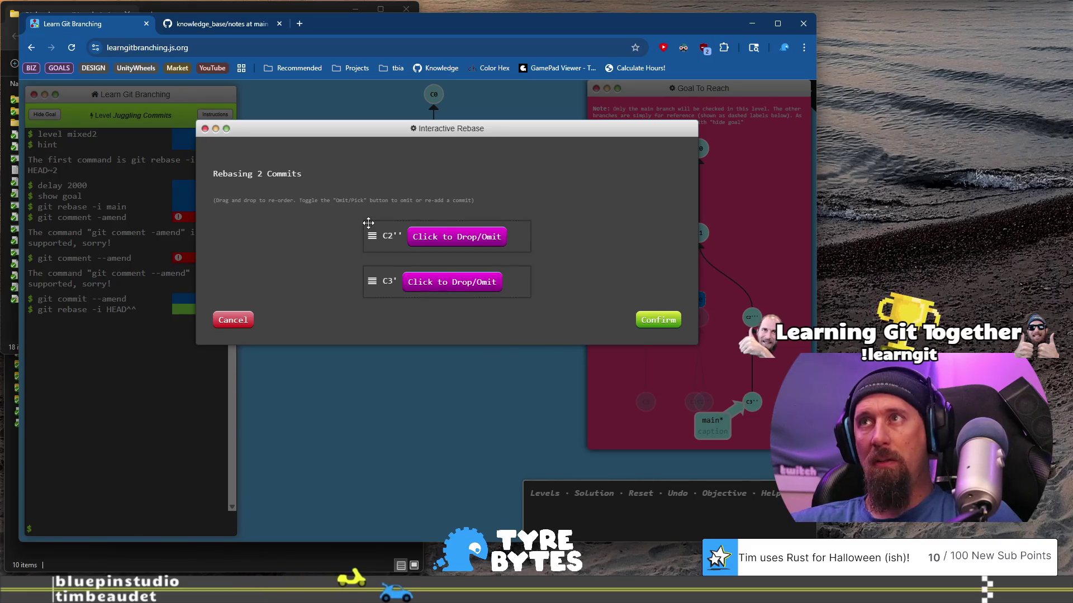
left_click(658, 320)
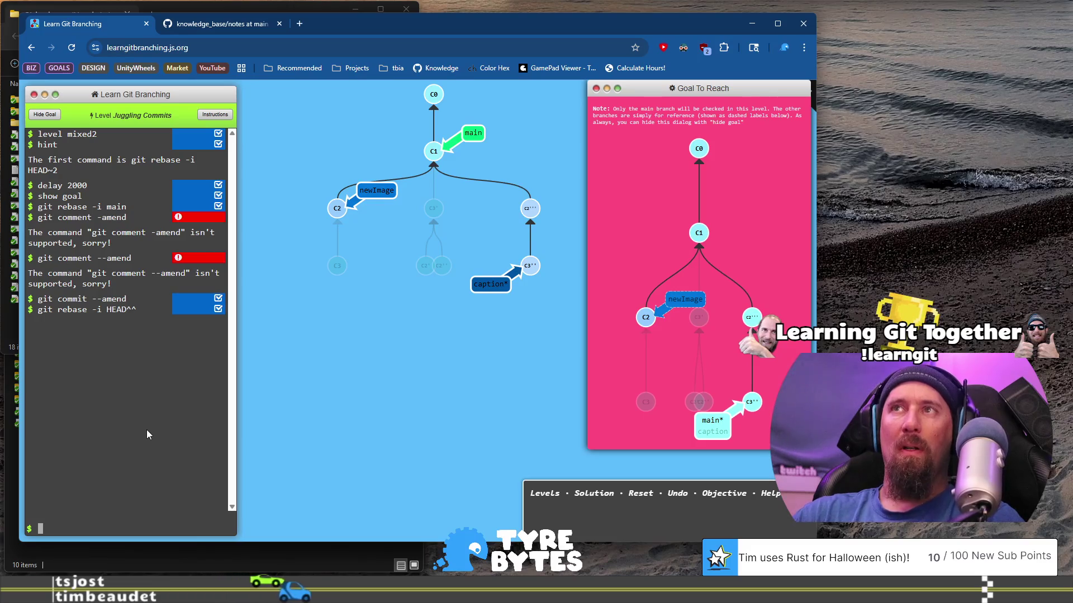
Step: Check out main, run git rebase caption to fast-forward it, and continue to Juggling Commits #2
type("git checkout")
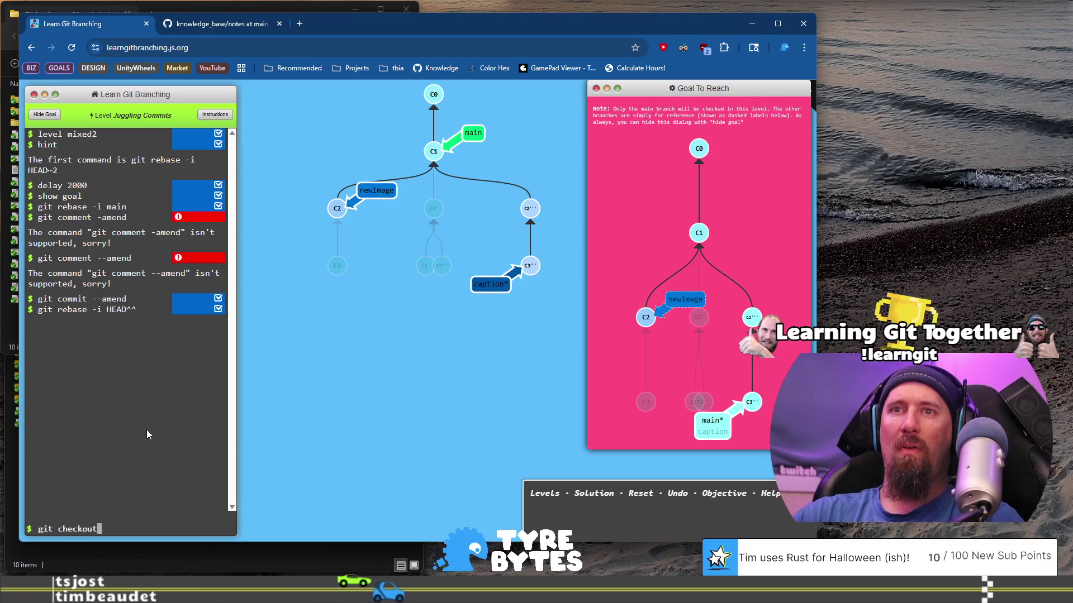
type(" main")
key("Return")
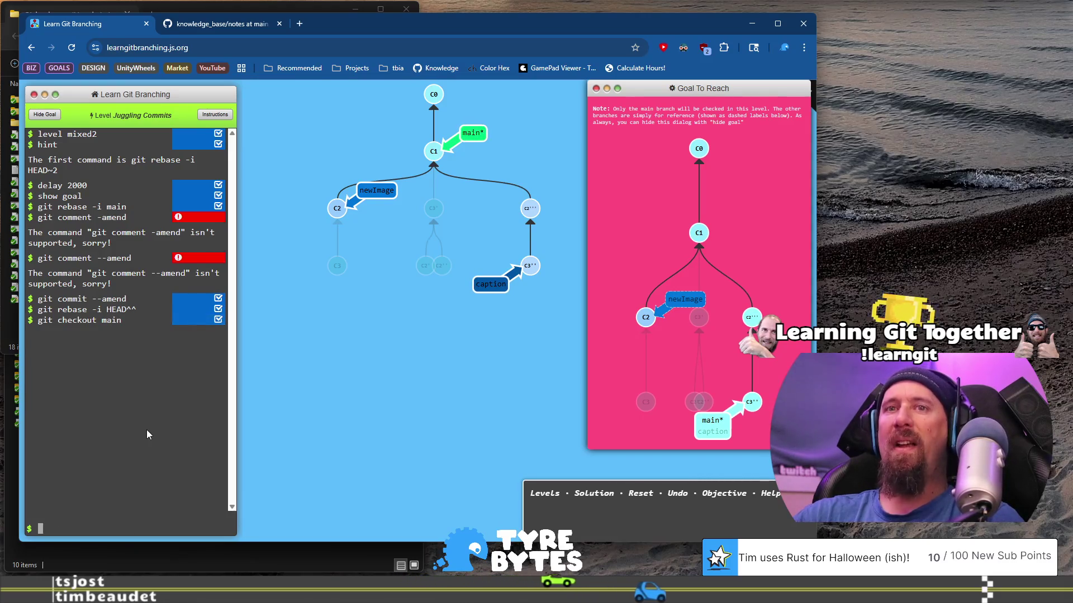
type("git rebase")
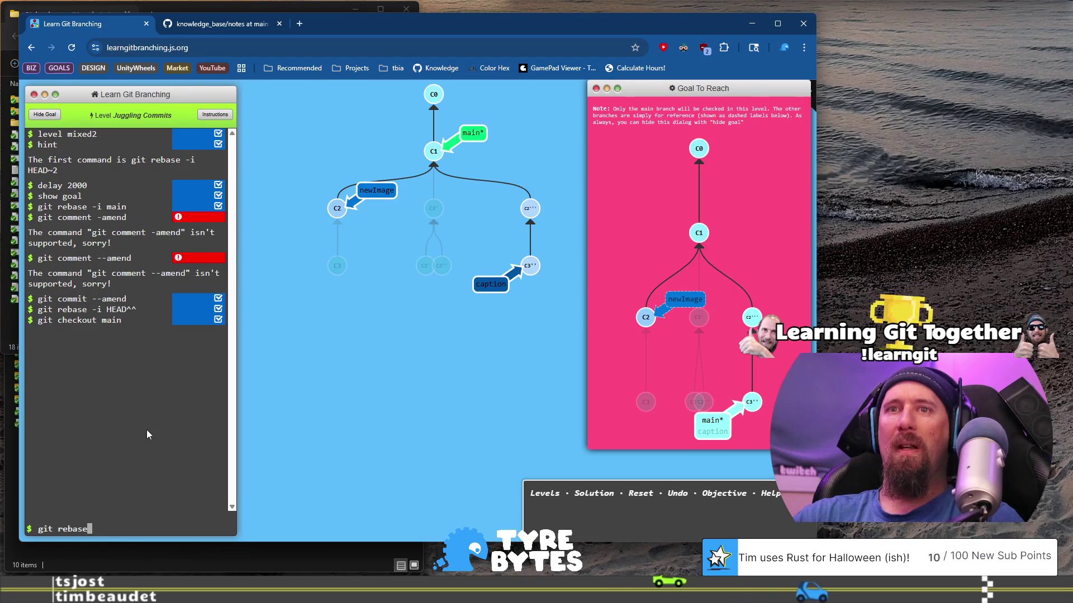
type(" caption")
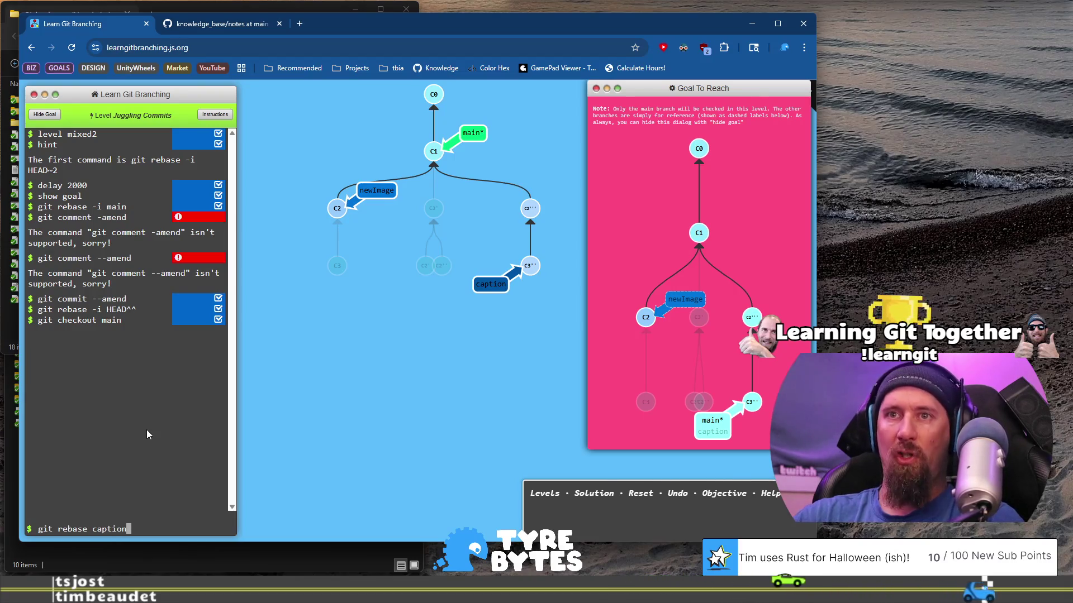
key("Return")
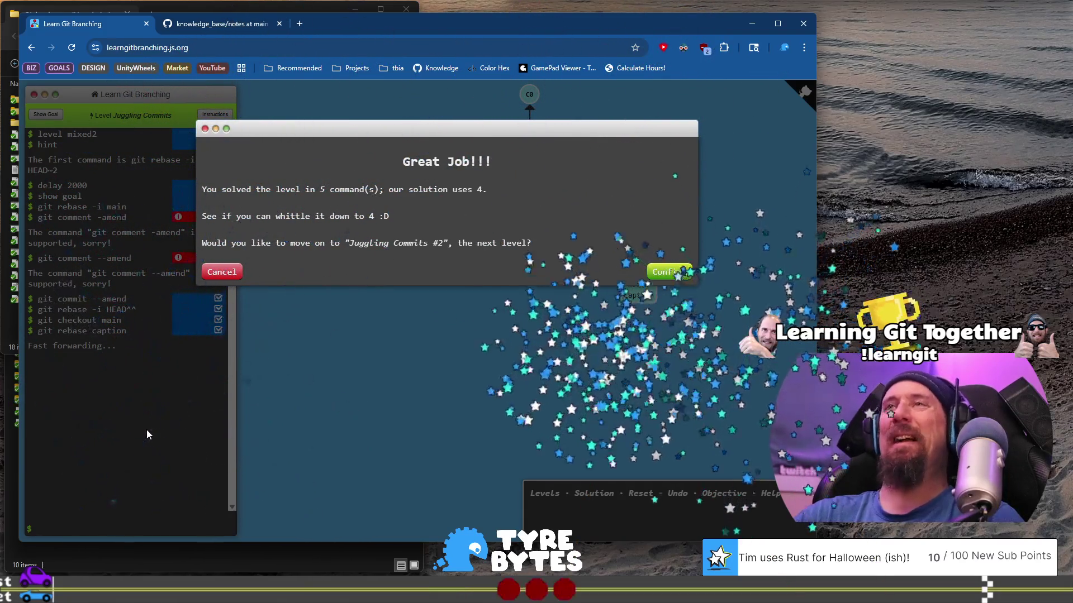
left_click(661, 274)
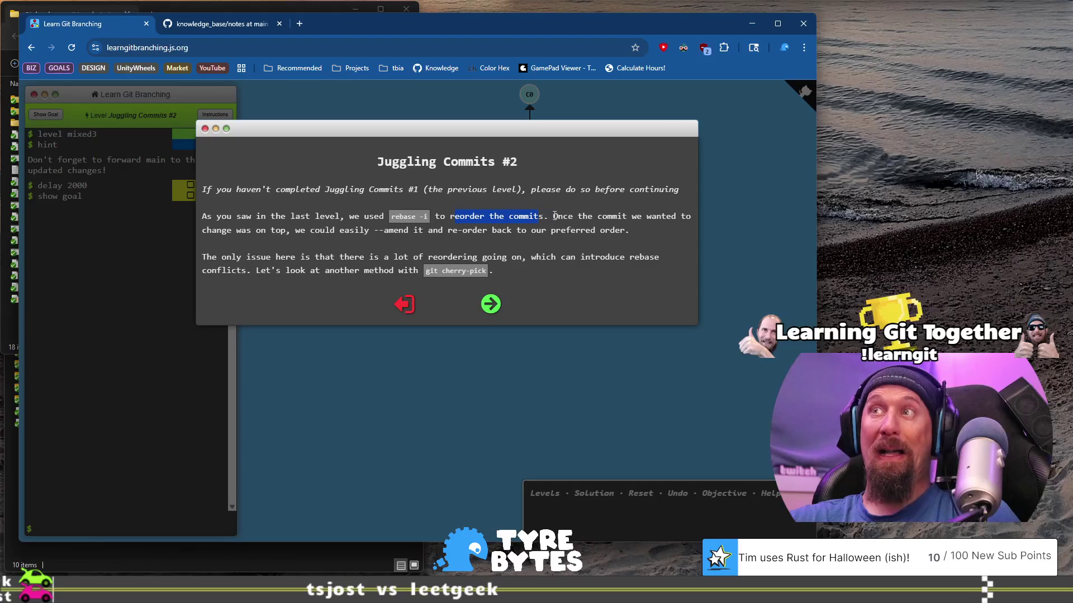
Step: Read the intro's note about reordering commits and advance to the cherry-pick demonstration page
left_click_drag(541, 230, 452, 226)
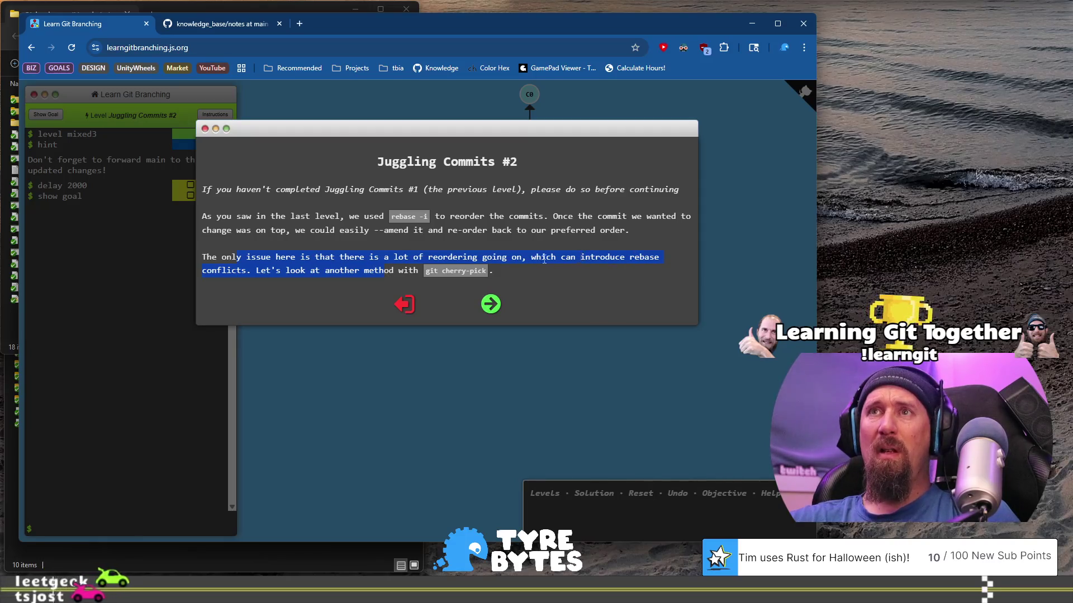
left_click(492, 305)
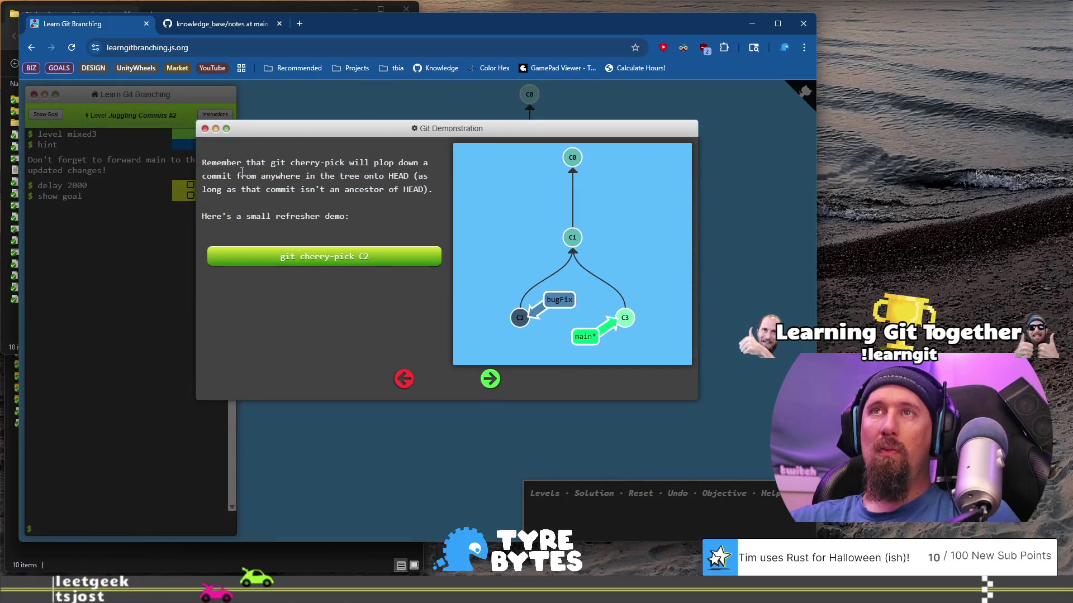
Step: Play the git cherry-pick C2 demo and move on to the final instructions page
left_click_drag(232, 163, 370, 176)
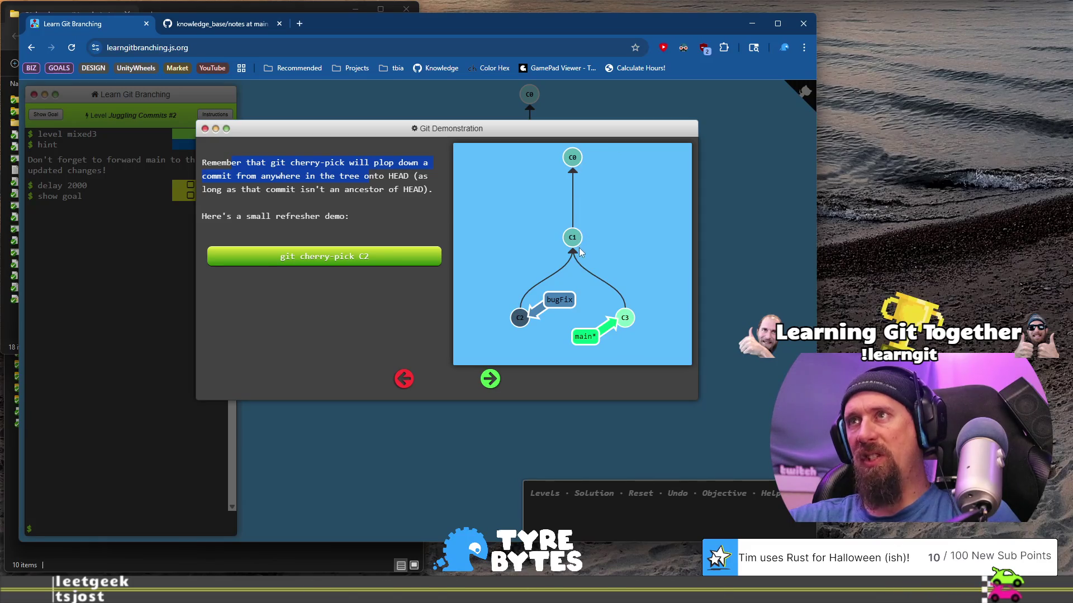
left_click(518, 320)
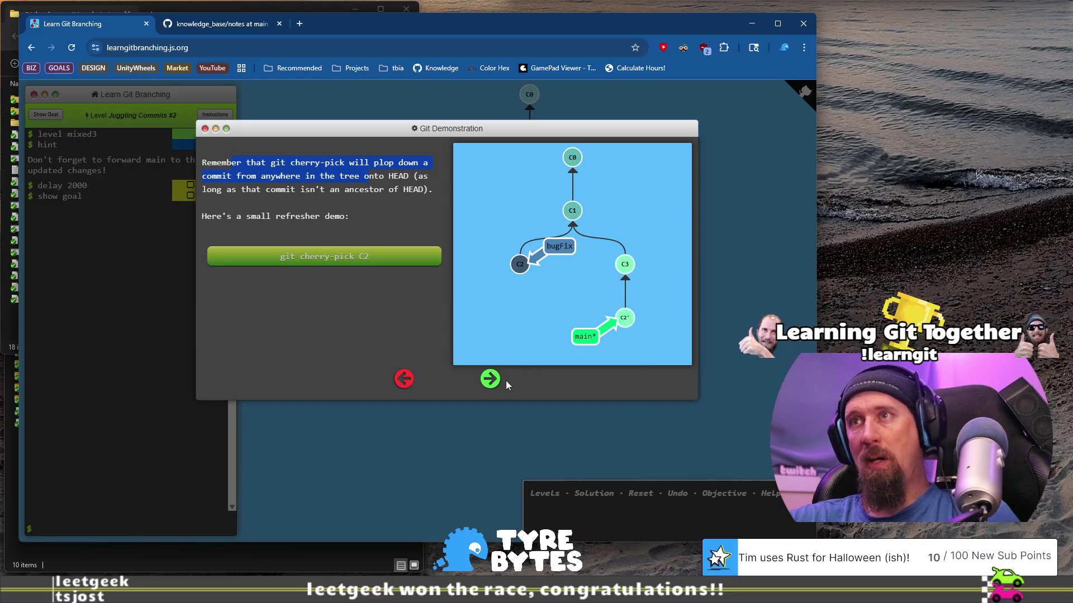
left_click(491, 380)
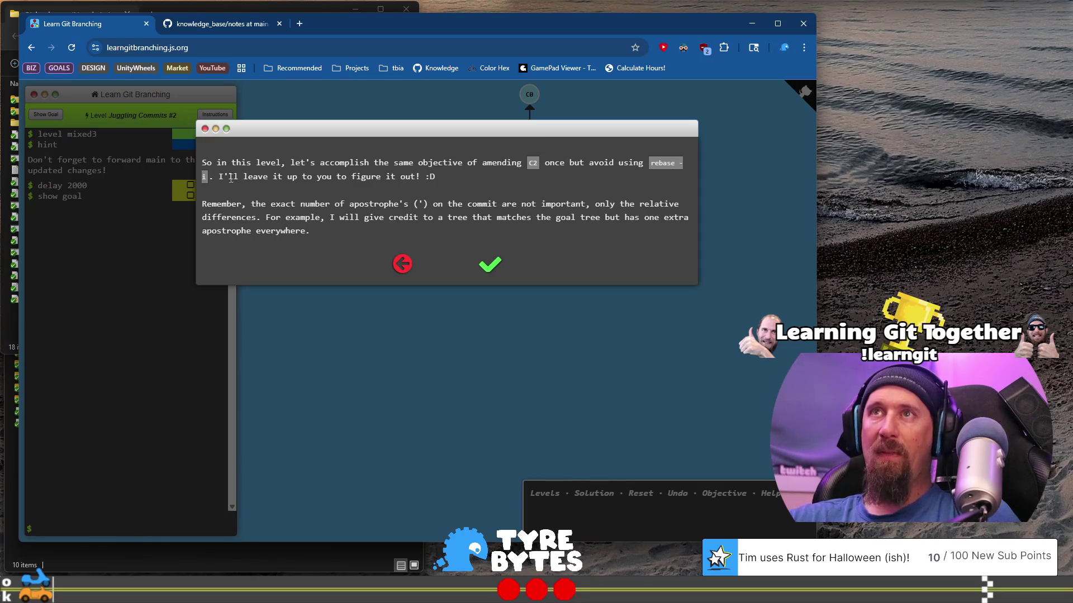
Step: Read the level's notes on figuring it out and extra apostrophes, then close the instructions
left_click_drag(221, 177, 439, 187)
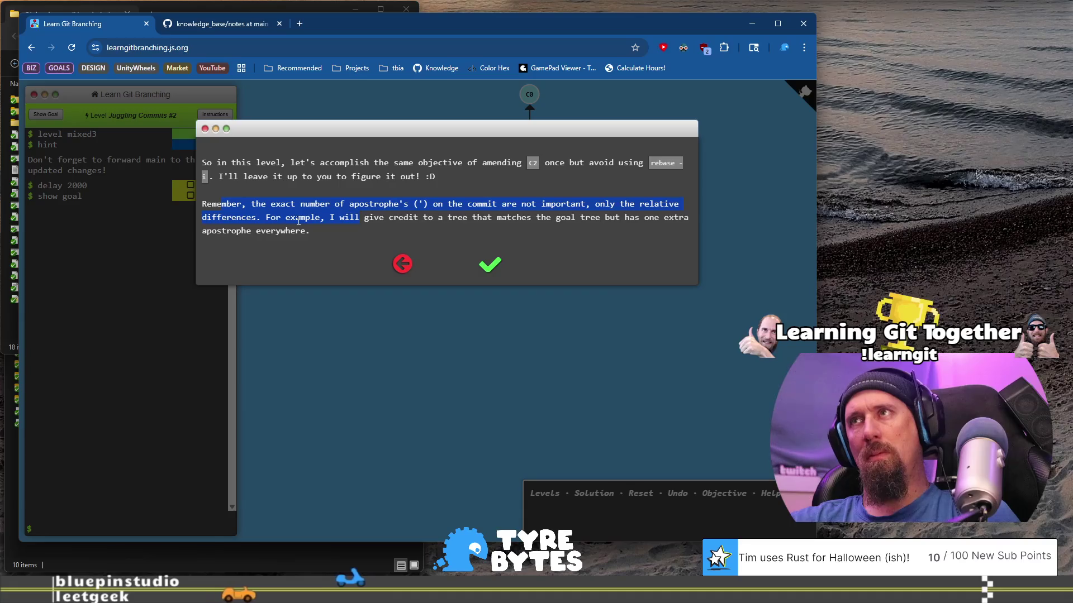
left_click_drag(266, 218, 311, 231)
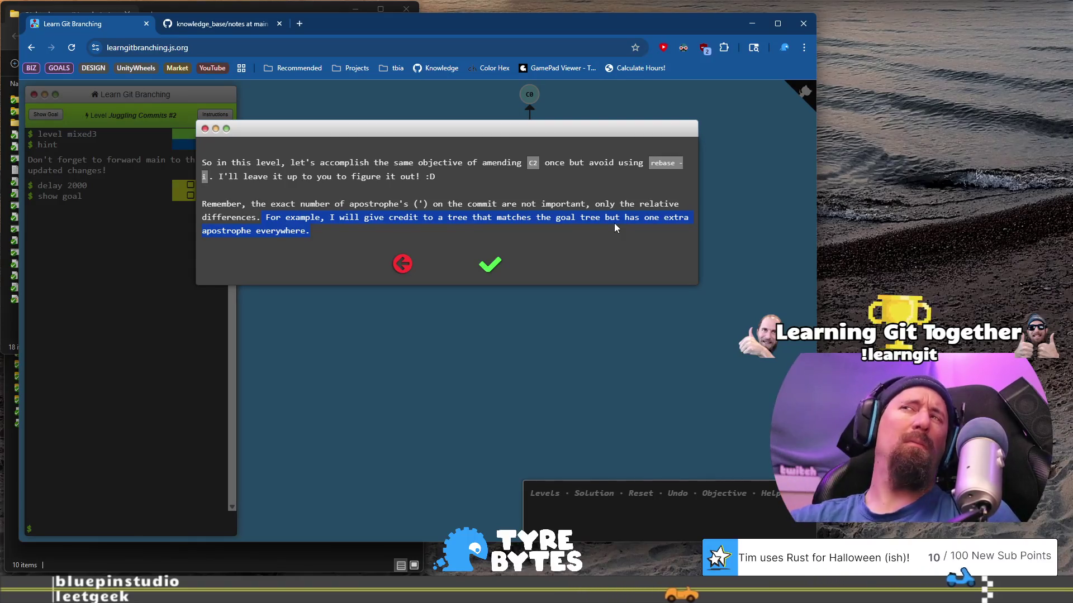
left_click(496, 268)
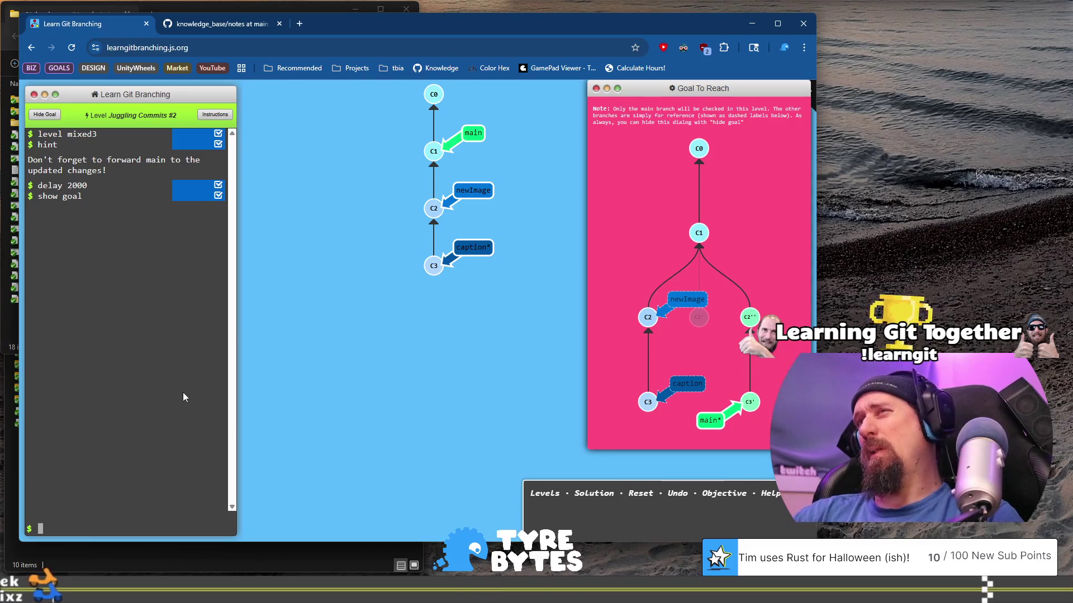
Step: Compare the goal tree with the current tree and begin typing a git command
type("git")
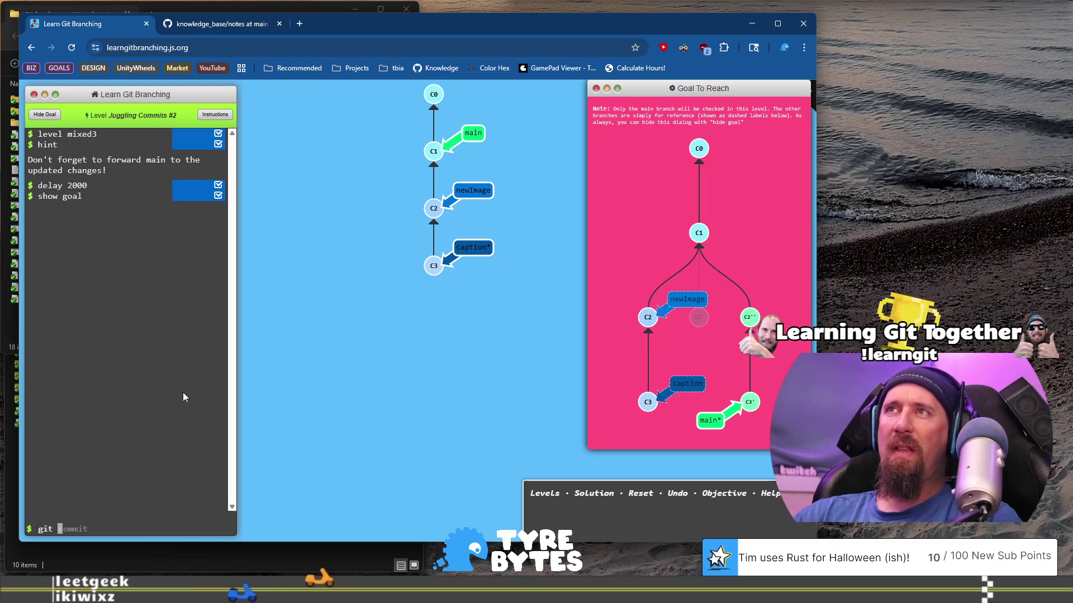
Step: Try git cherry-pick main C2 C3, which fails because C1 exists, then type git checkout main
type("cherry-pick main ")
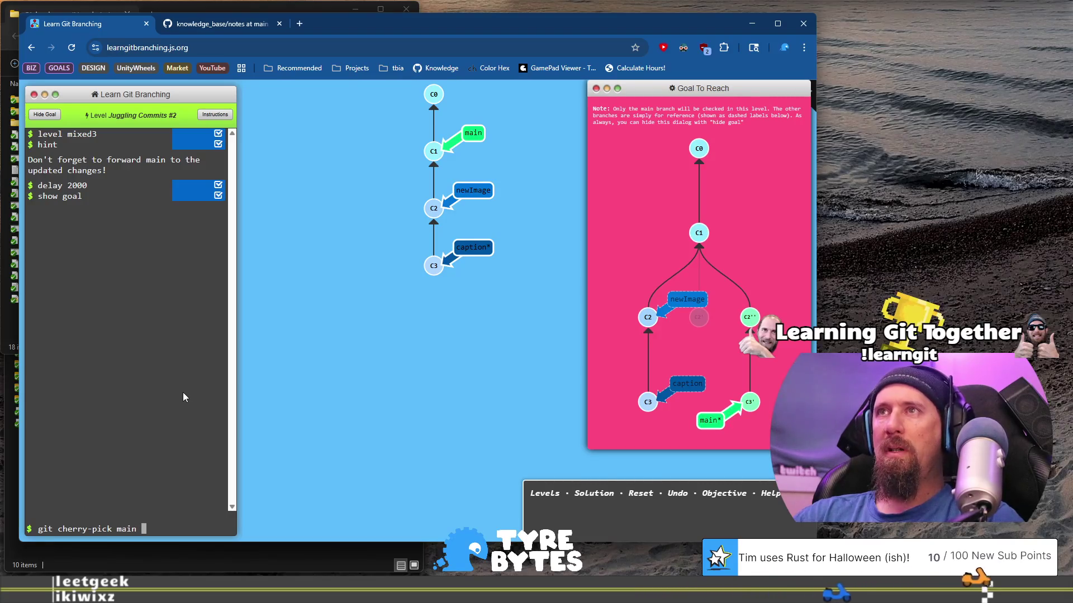
type("C2 ")
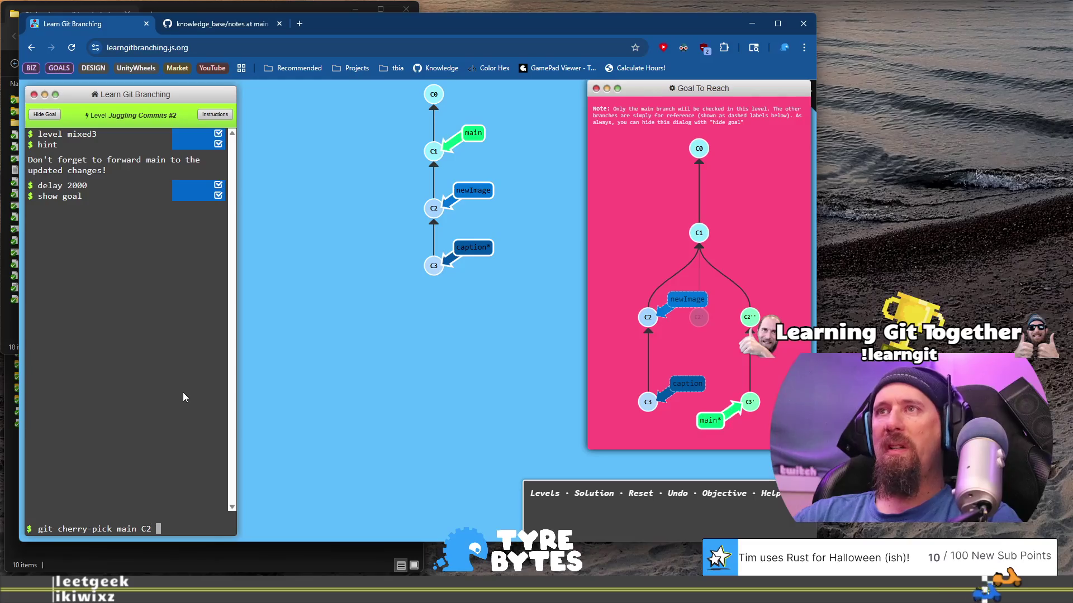
type("C3")
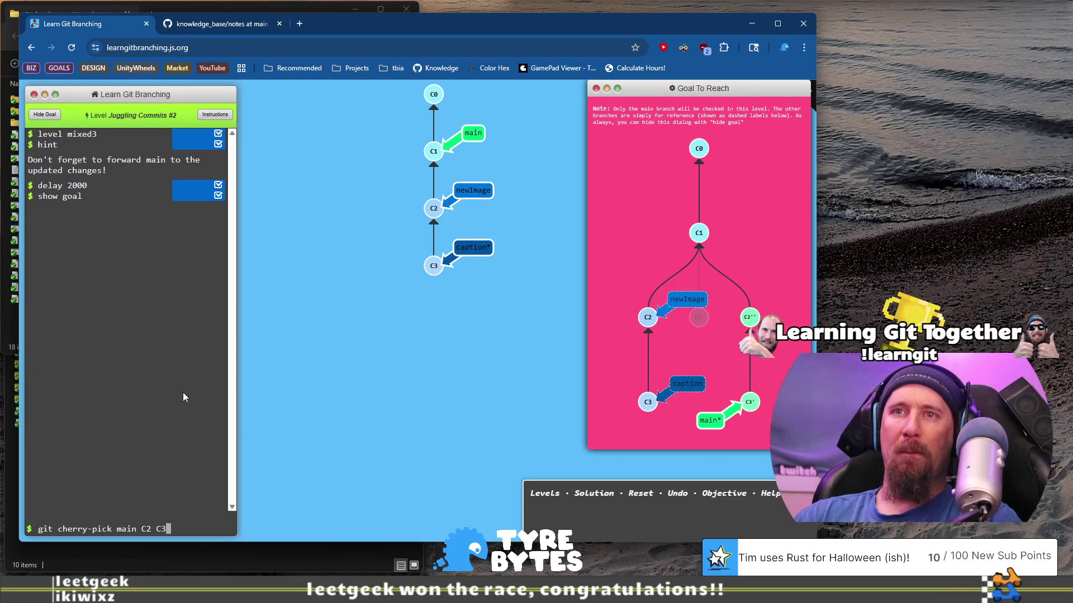
key("Return")
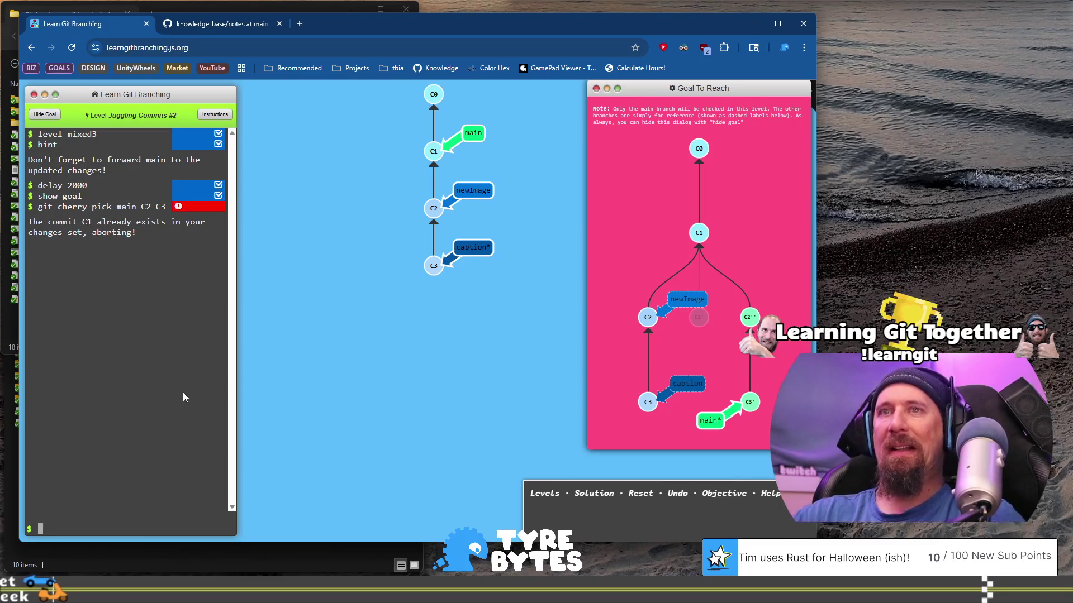
type("che")
key("BackSpace")
key("BackSpace")
key("BackSpace")
type("git check")
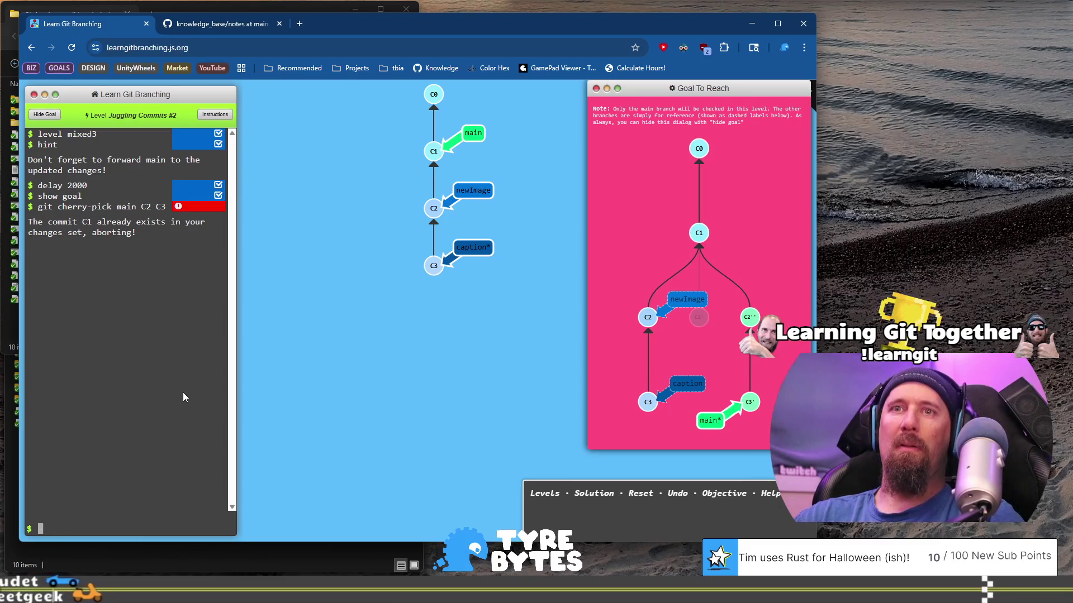
type("out main")
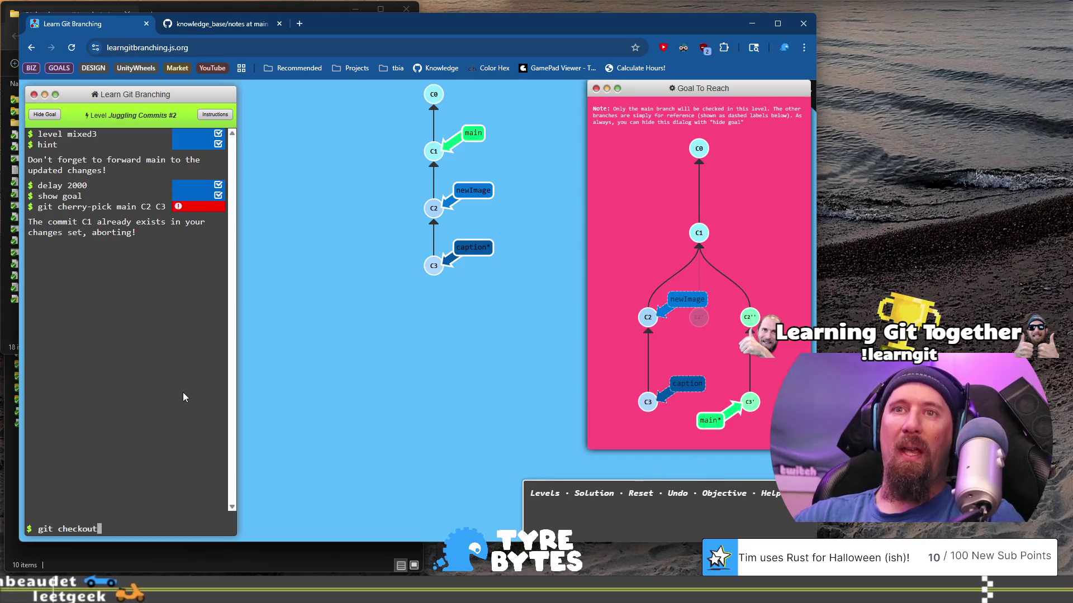
Step: Switch to main, cherry-pick C2 onto it, and amend it with git commit --amend
key("Return")
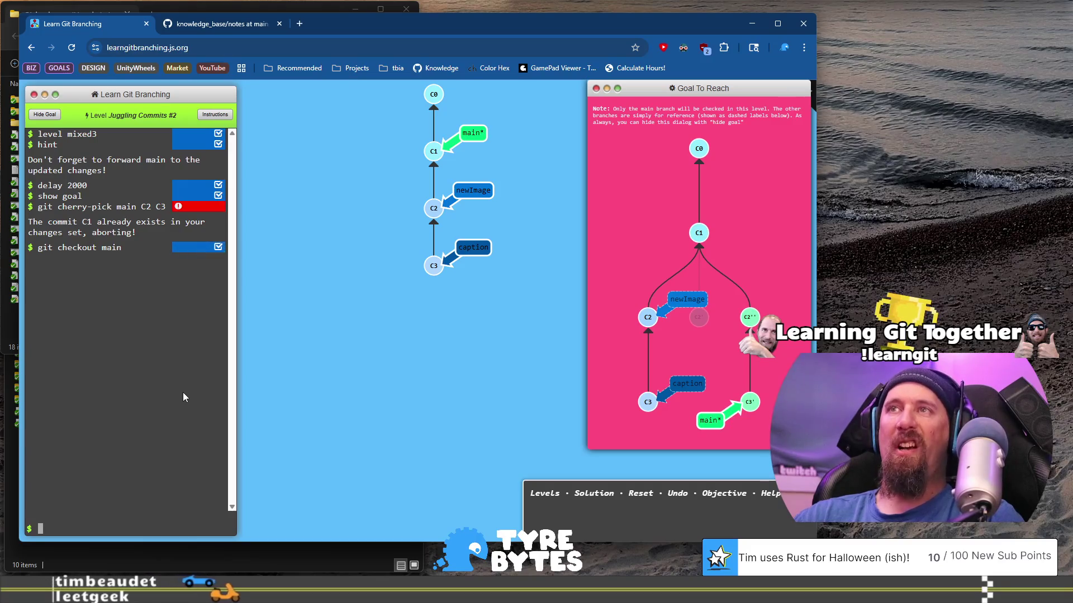
type("git cher")
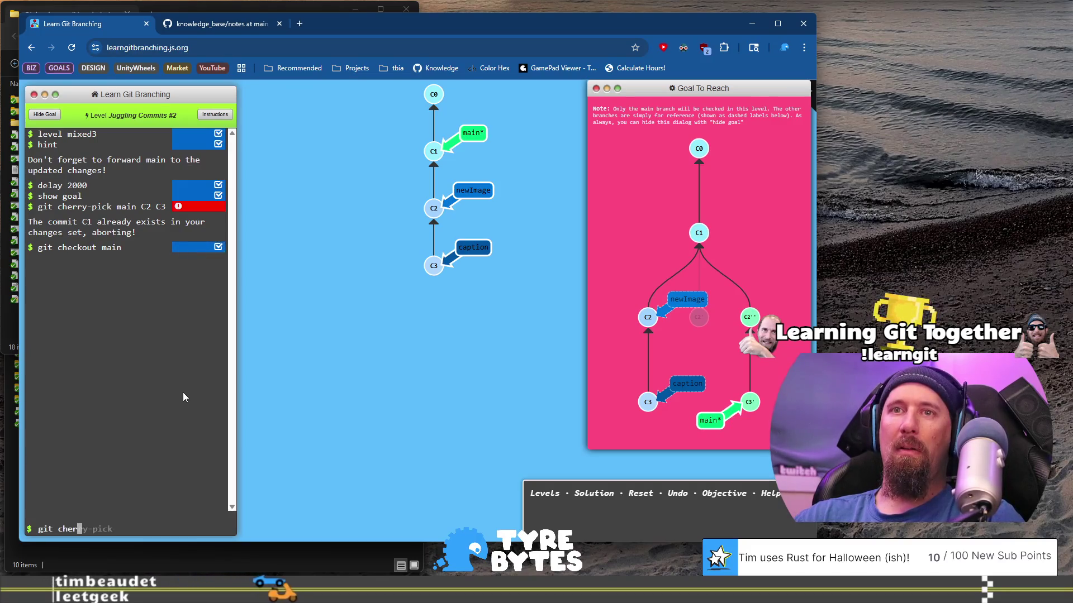
type("ry-pick ")
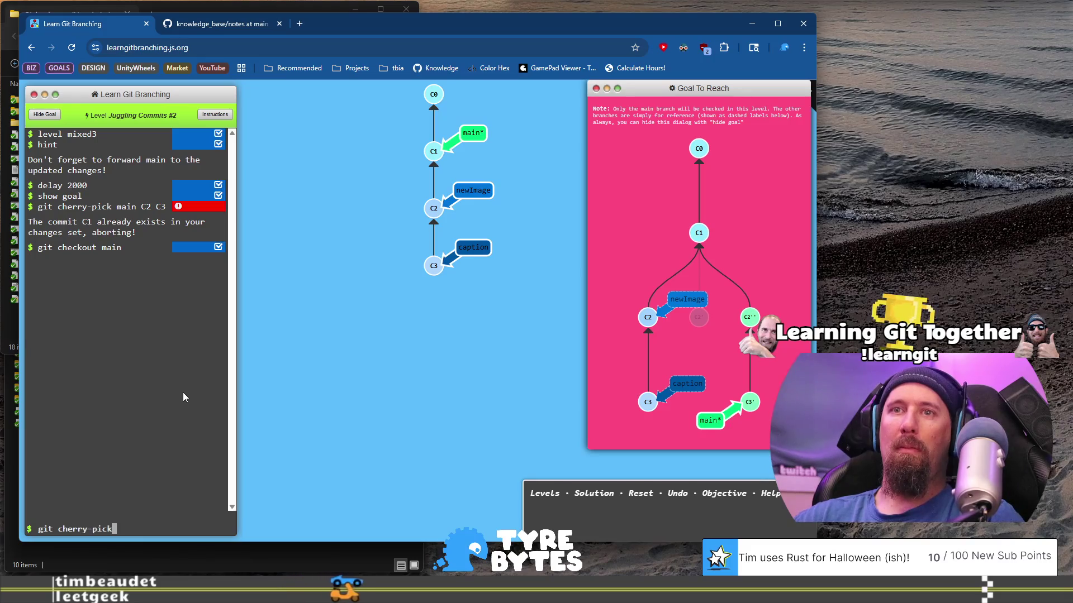
type("C")
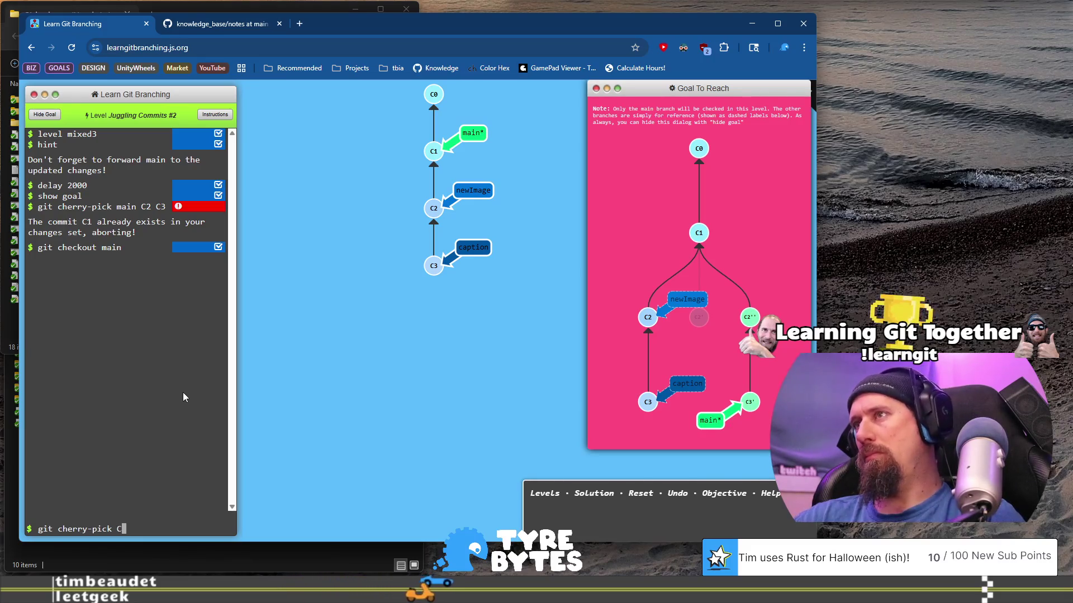
type("2")
key("Return")
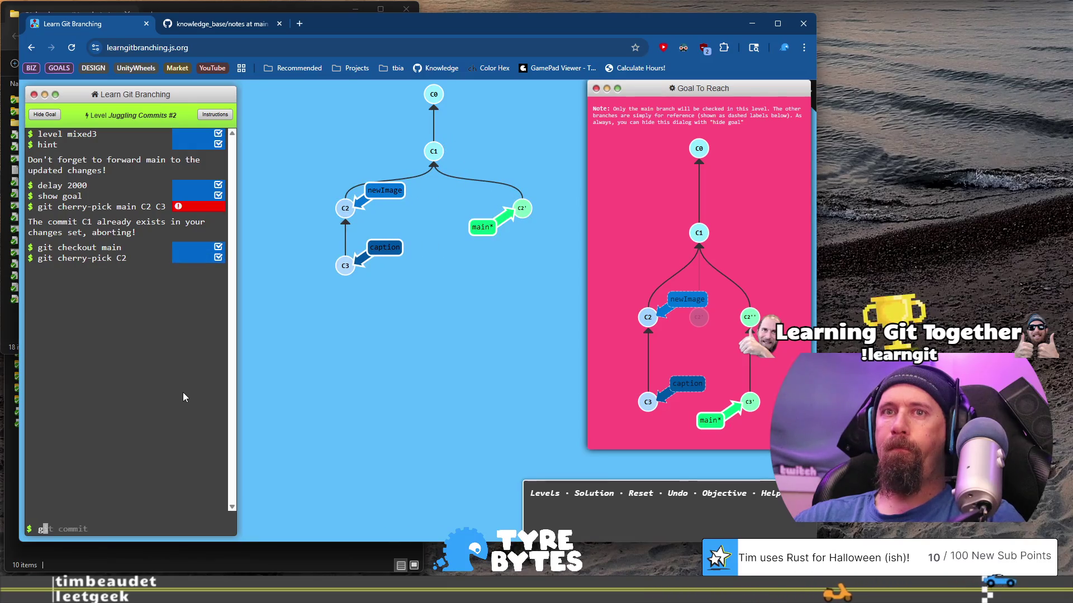
type("git commit --amme")
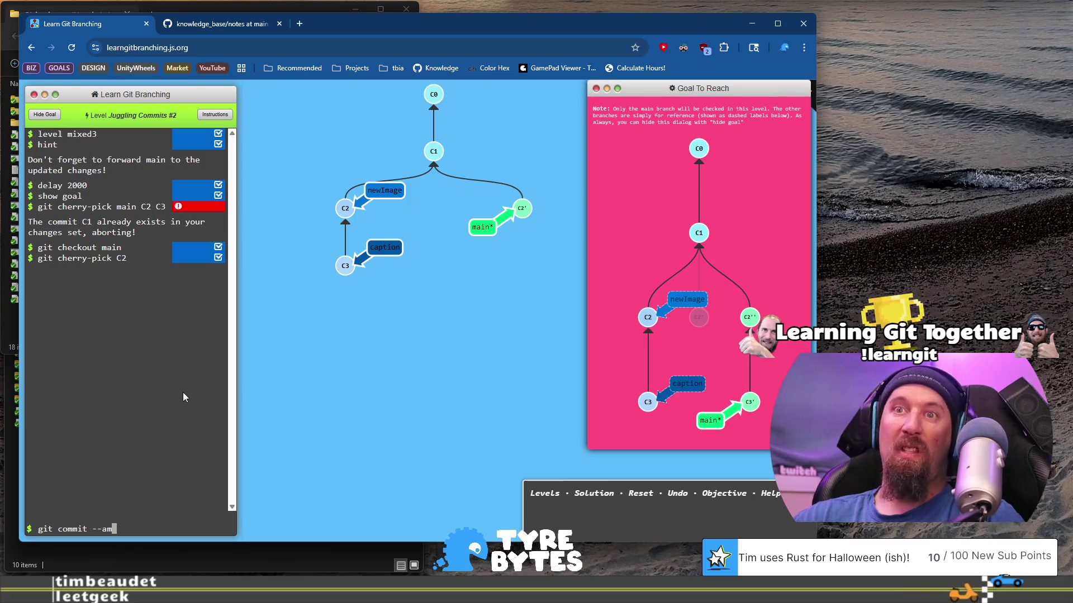
type("nd")
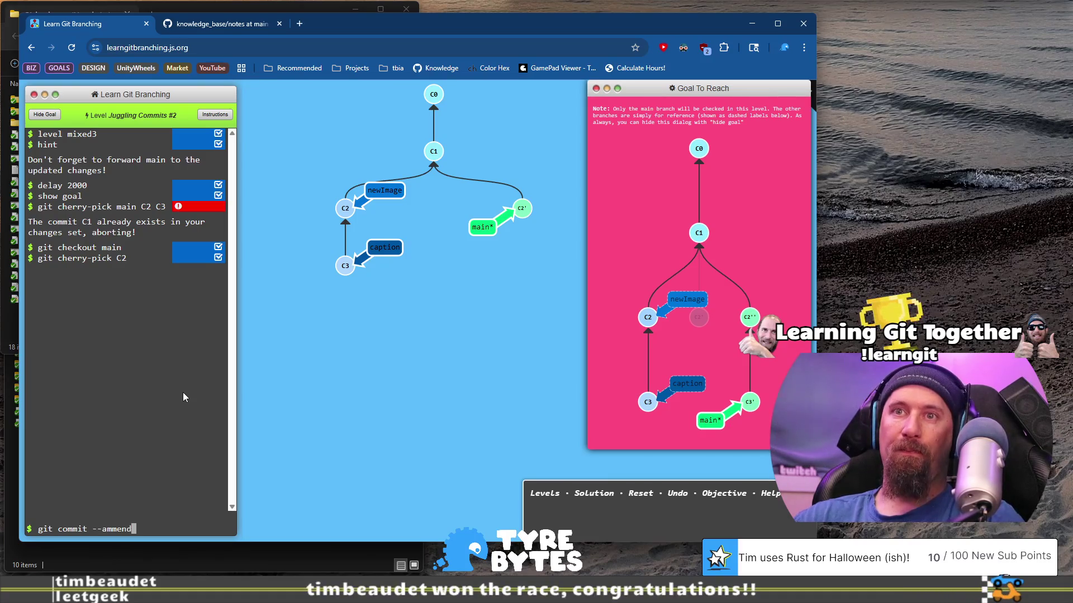
key("BackSpace")
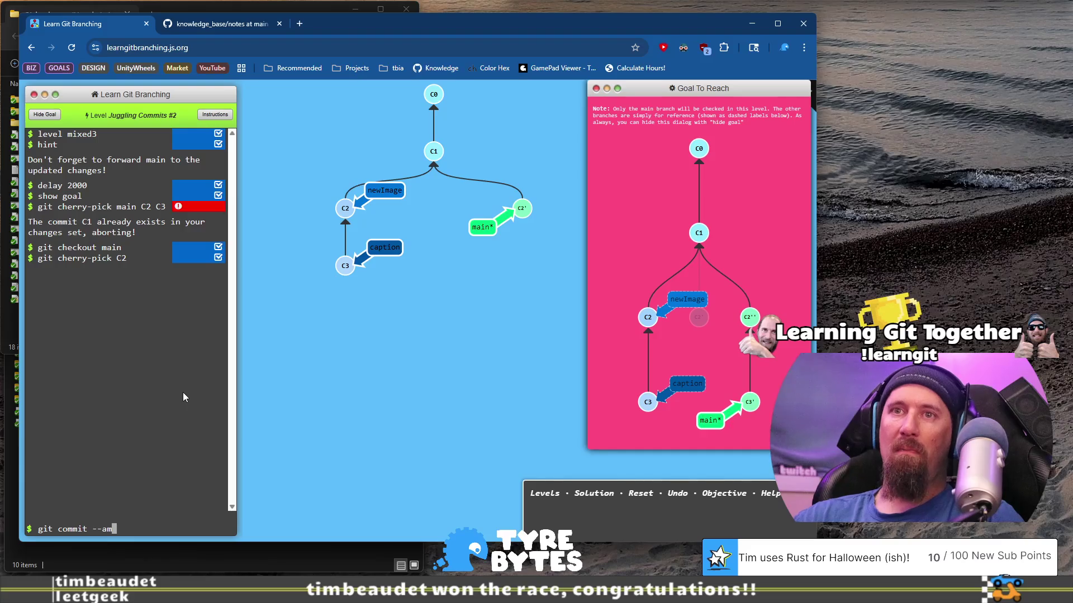
type("end")
key("Return")
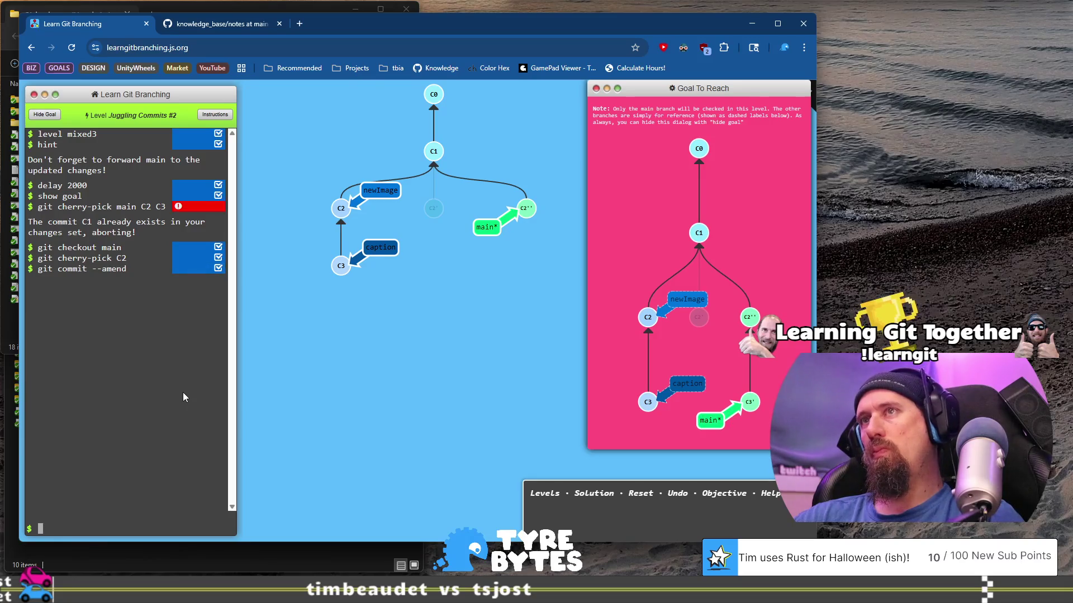
Step: Cherry-pick C3 onto main, solving the level in 4 commands
type("git cher")
key("Tab")
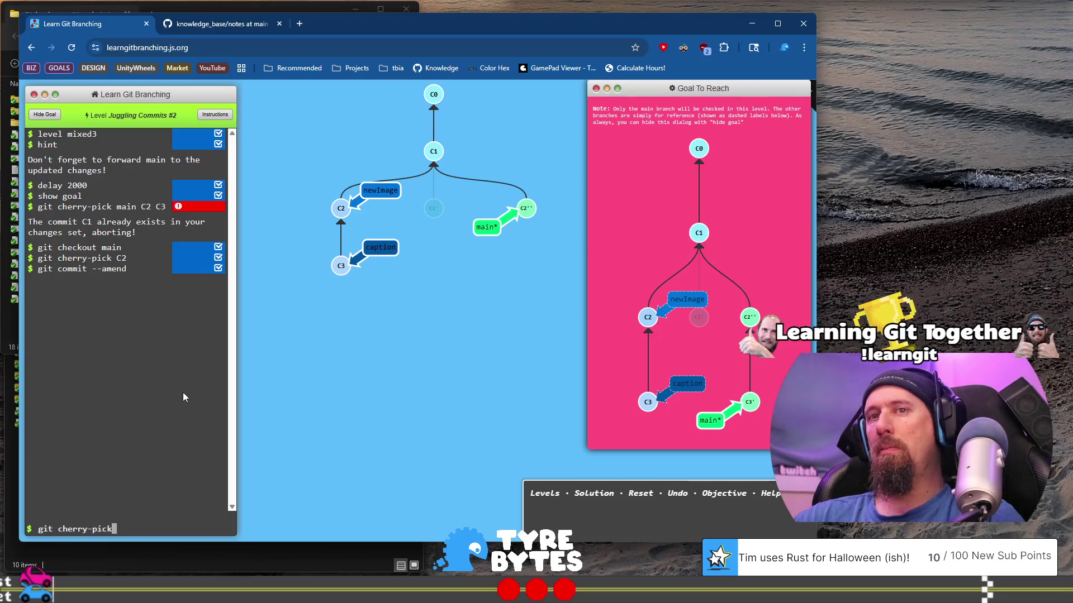
type("C3")
key("Return")
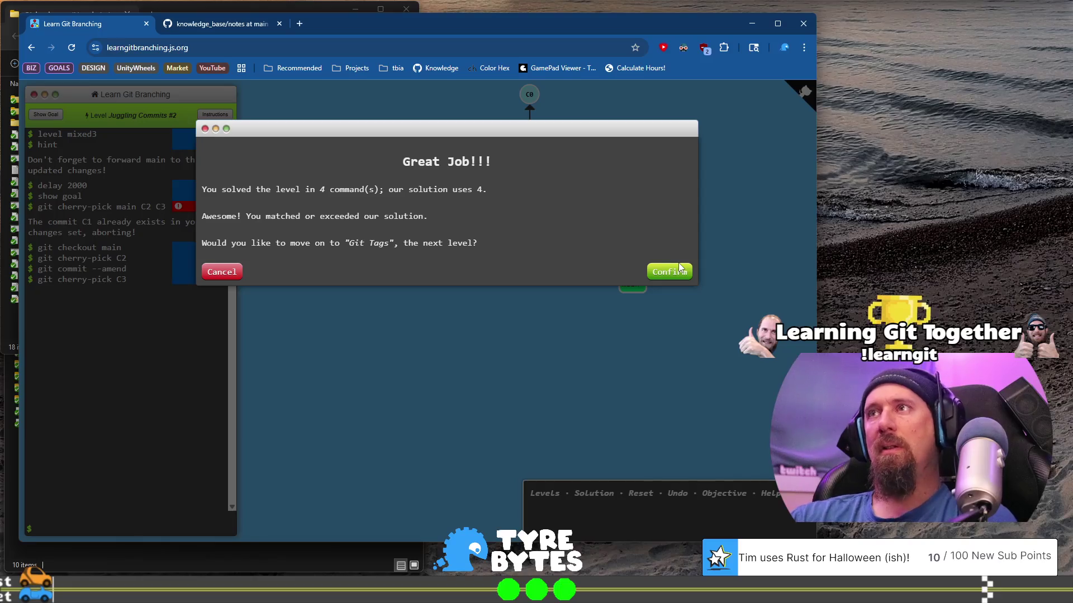
Step: Confirm the Great Job dialog, dismiss the Git Tags intro, and open the level list
left_click(683, 269)
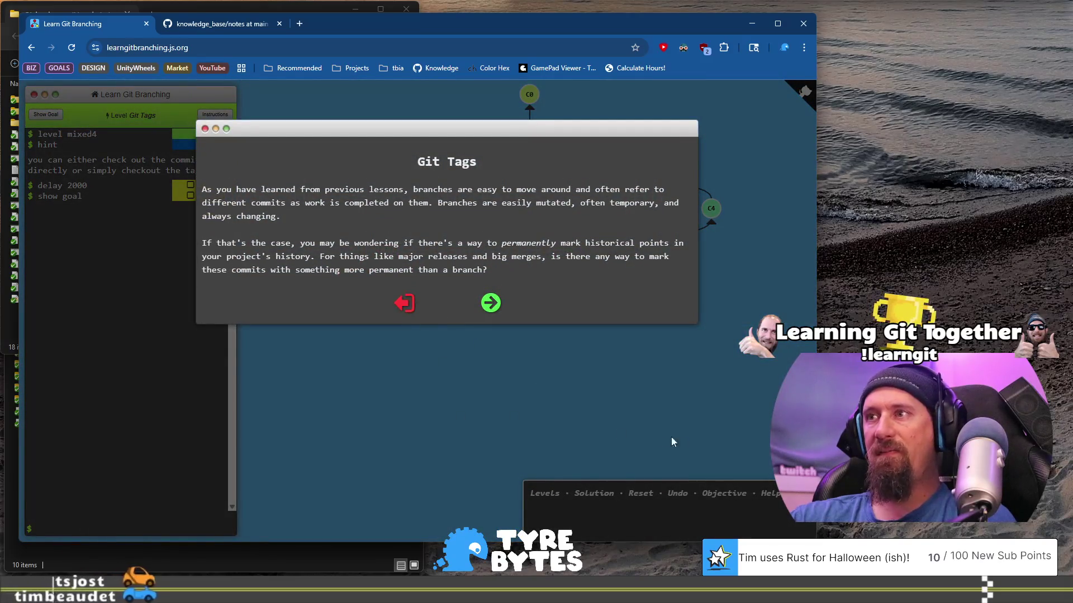
left_click(404, 306)
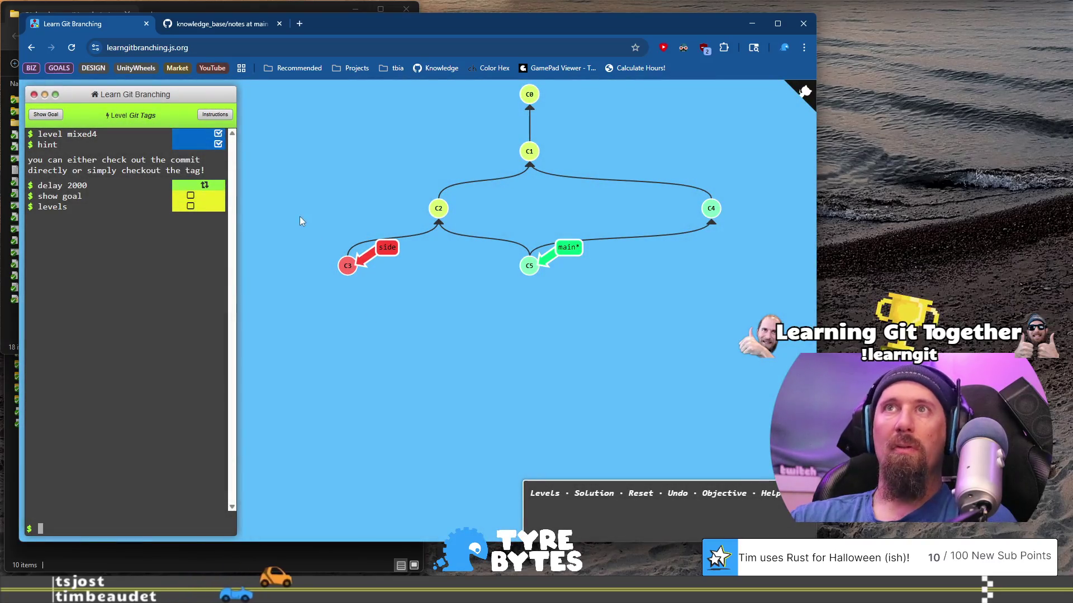
left_click(546, 503)
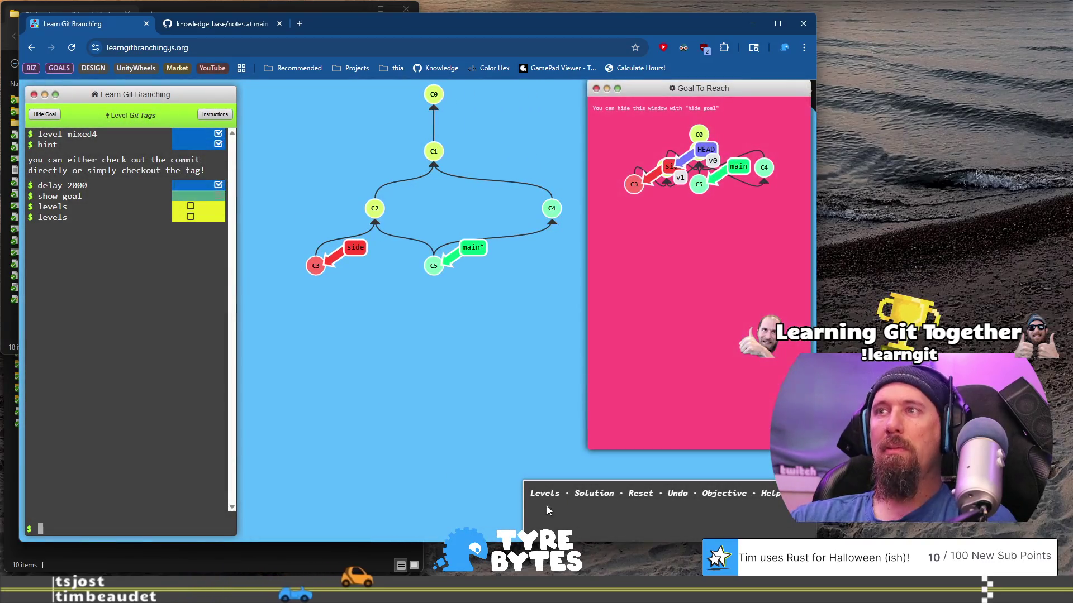
Step: Scroll the level list to A Mixed Bag and pick level 4, Git Tags
scroll(428, 297, "down", 2)
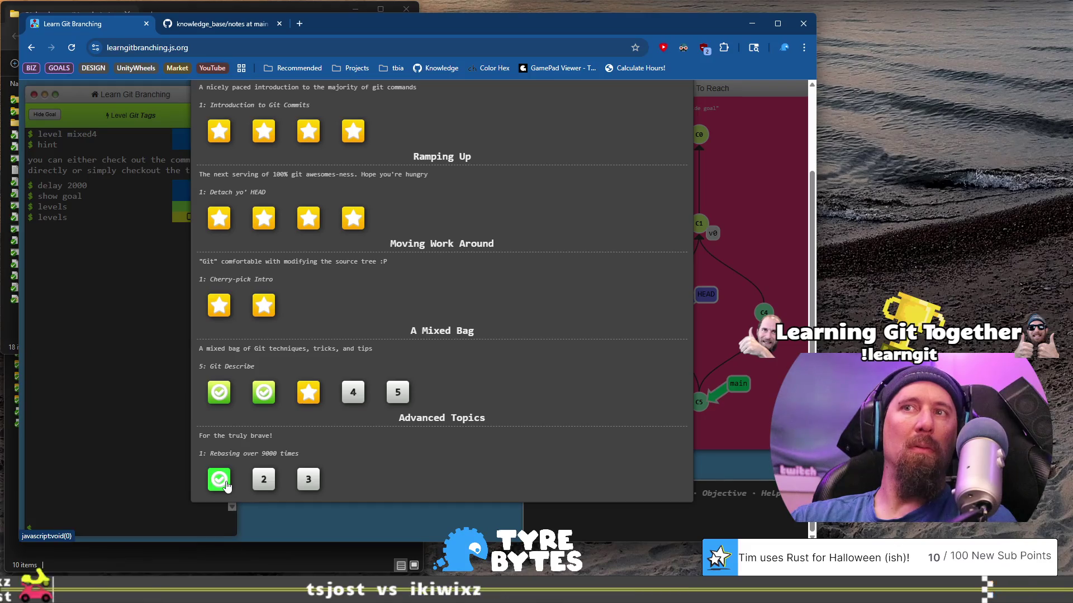
left_click(332, 449)
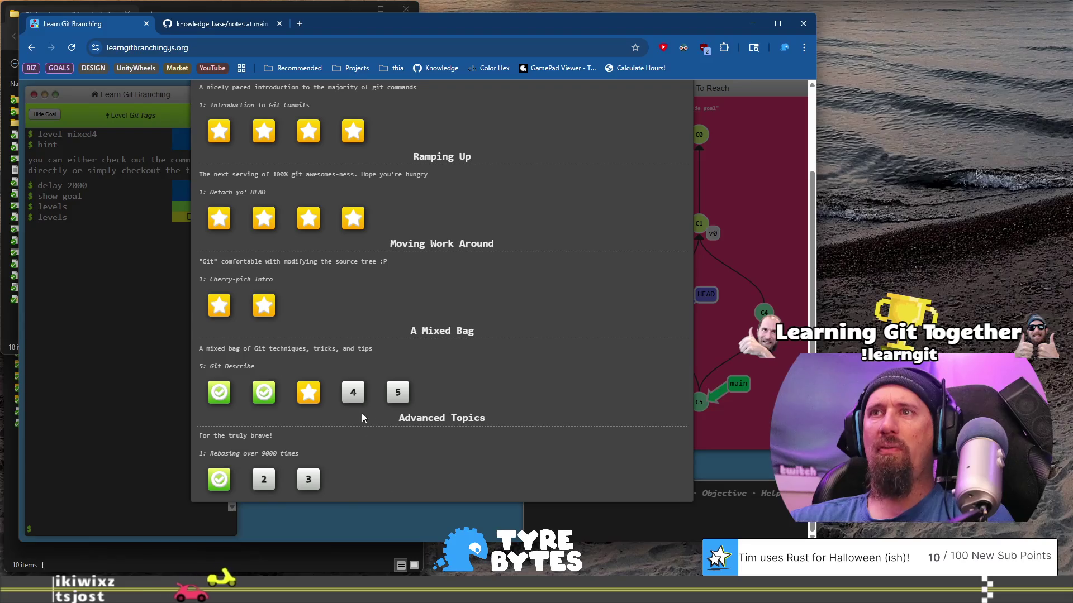
left_click(354, 396)
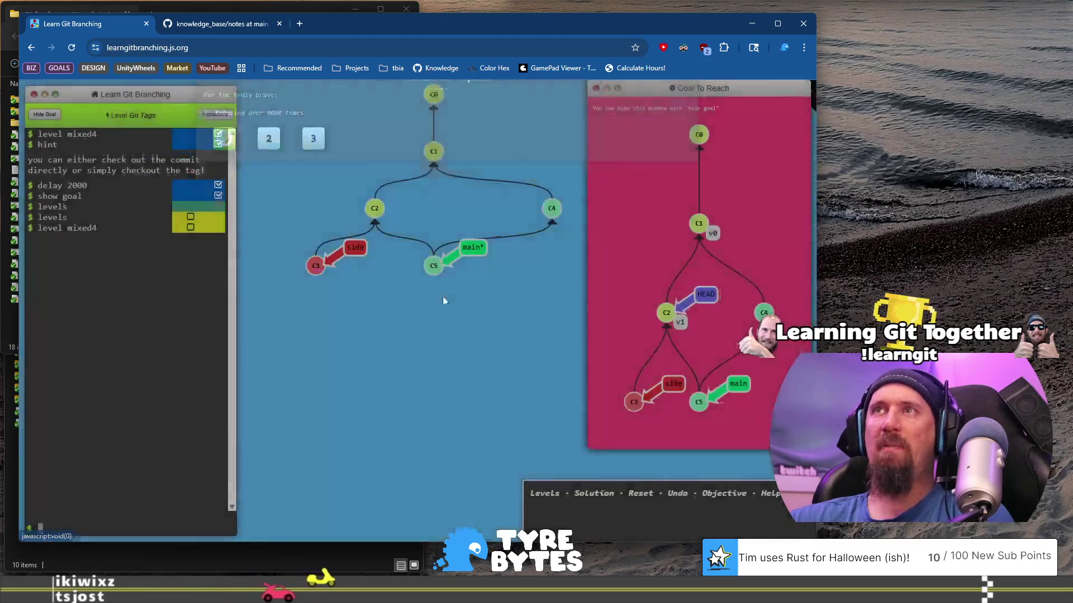
Step: Reload Git Tags and read its first intro page on marking major releases and merges
left_click(352, 396)
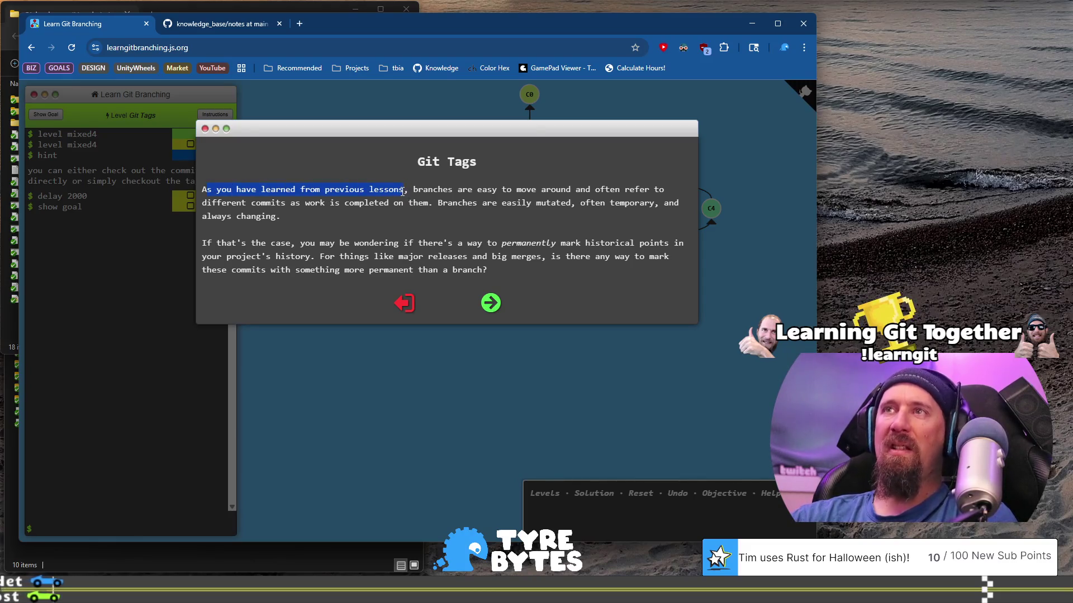
mouse_move(532, 188)
left_mouse_down()
mouse_move(667, 191)
mouse_move(359, 202)
mouse_move(432, 207)
left_mouse_up()
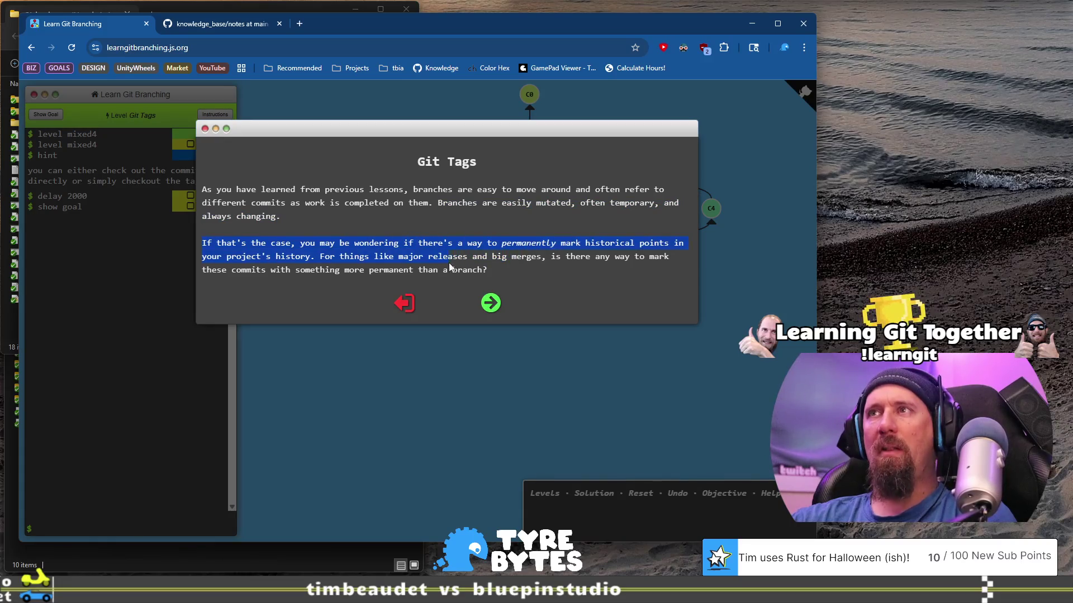
left_click_drag(306, 257, 318, 259)
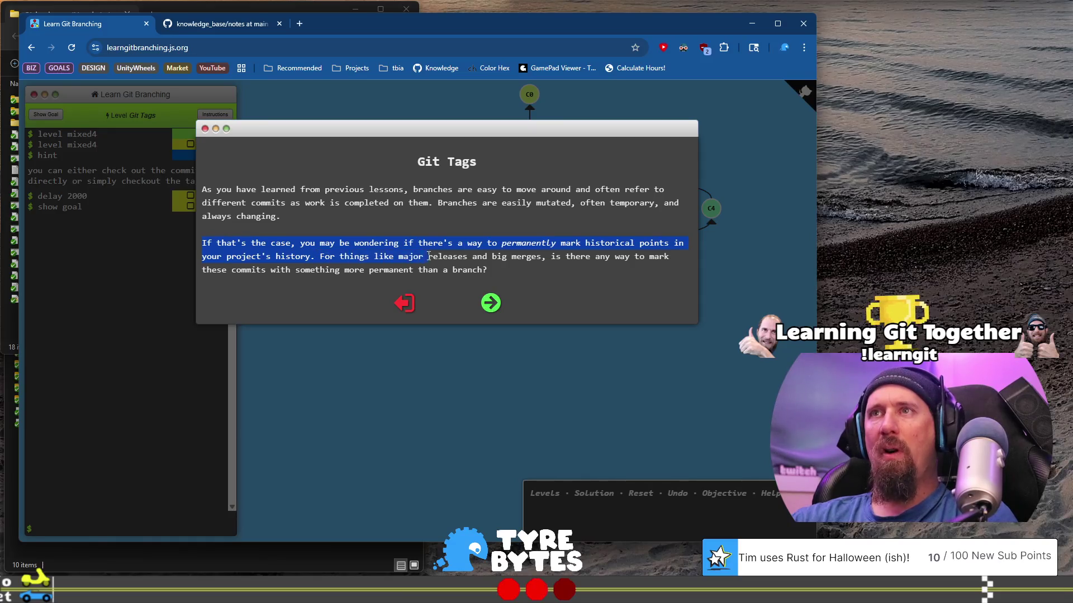
mouse_move(513, 258)
left_mouse_down()
mouse_move(540, 255)
mouse_move(310, 274)
left_mouse_up()
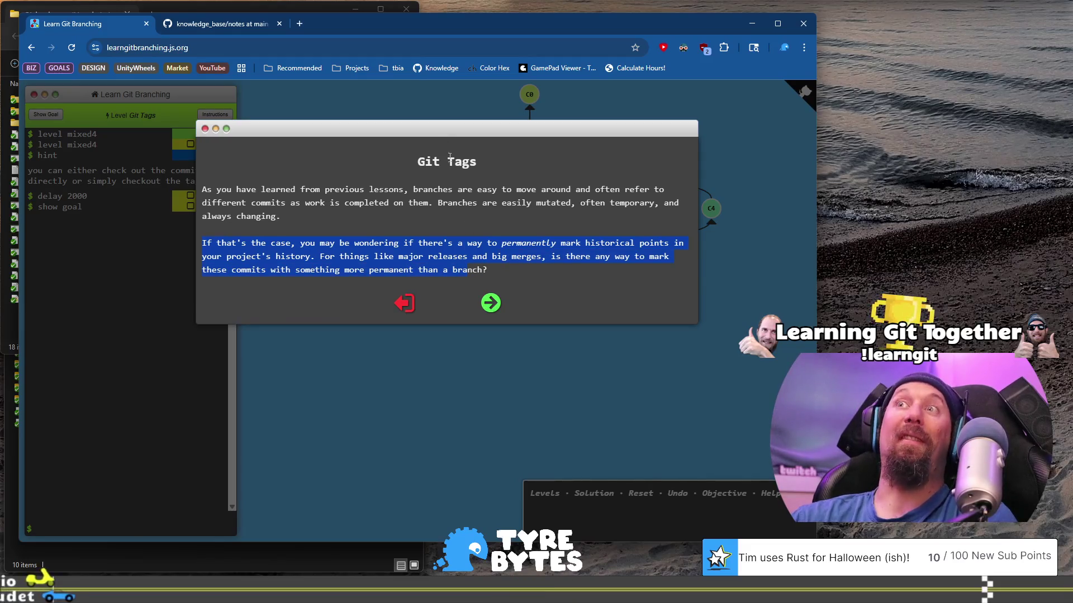
left_click(490, 302)
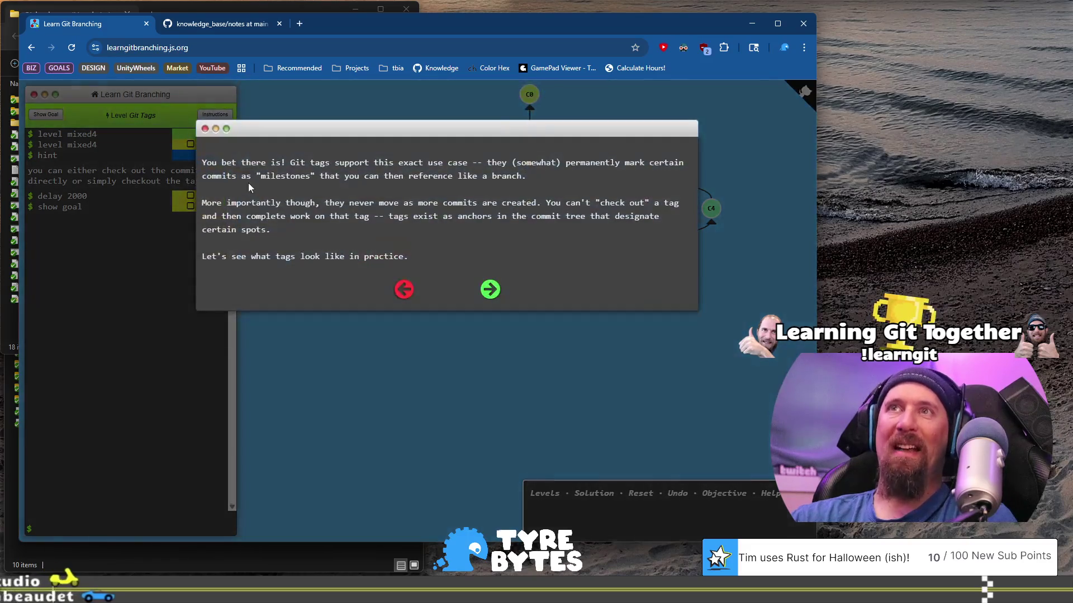
Step: Read the 'You bet there is!' page about permanent milestones, then advance to the demonstration
left_click_drag(290, 162, 476, 163)
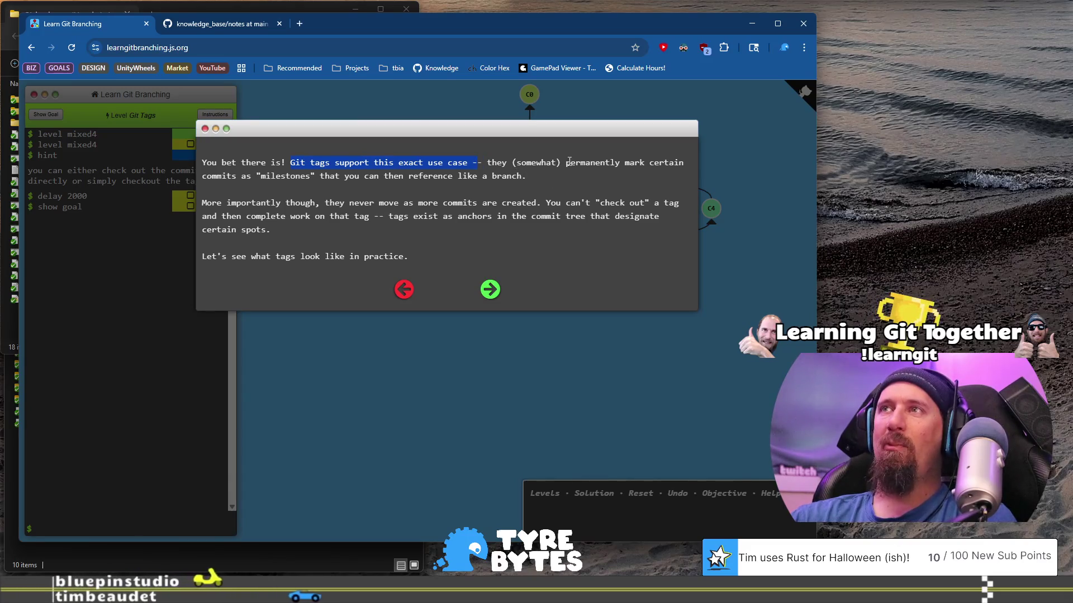
left_click_drag(565, 162, 565, 178)
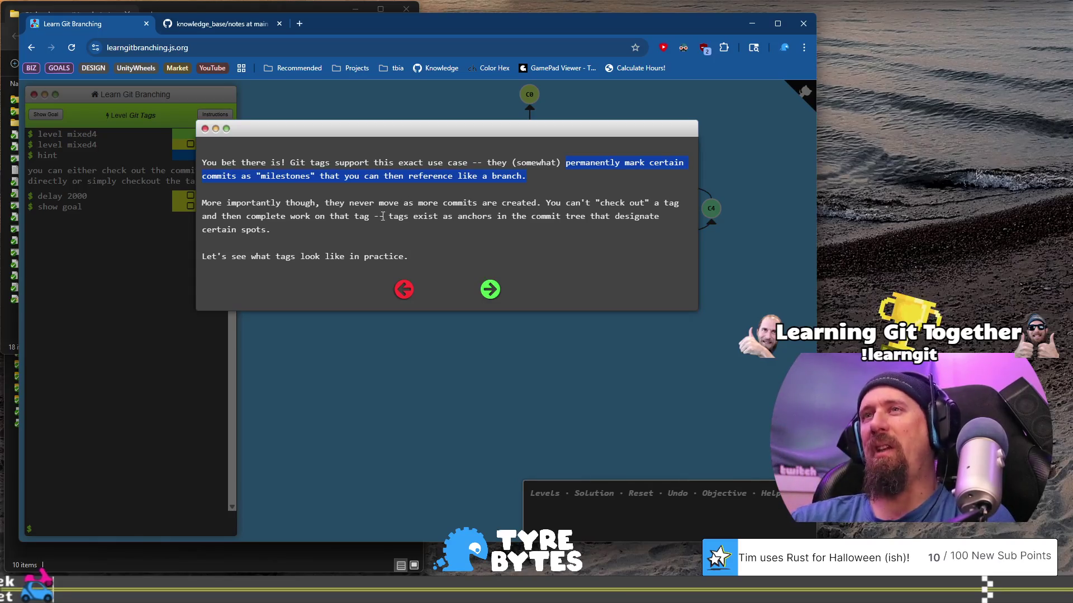
double_click(523, 162)
left_click(490, 289)
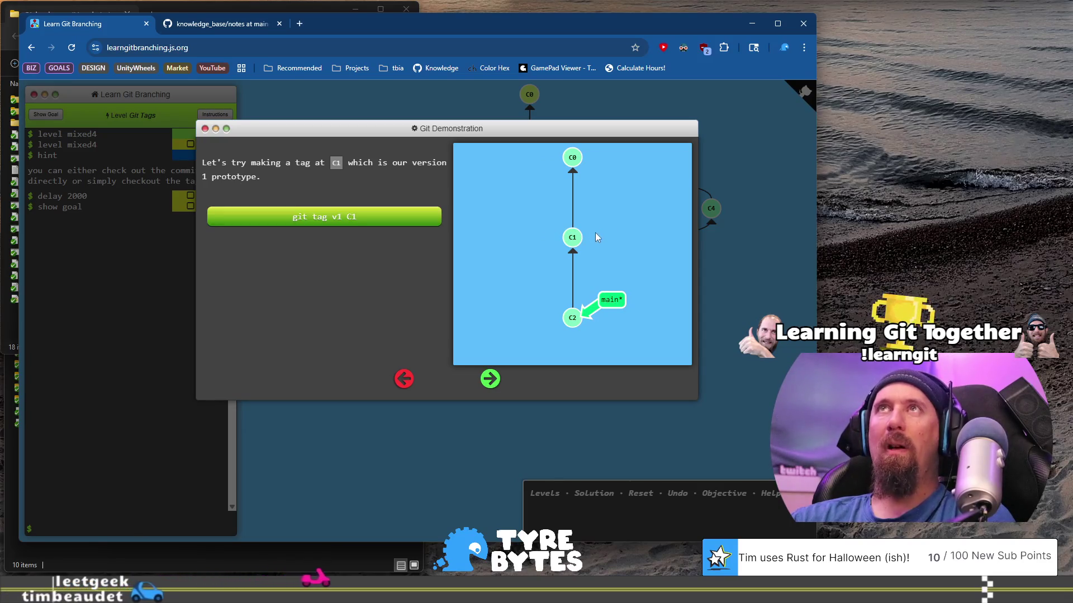
Step: Run the 'git tag v1 C1' demo, read its naming explanation, and advance
left_click(376, 222)
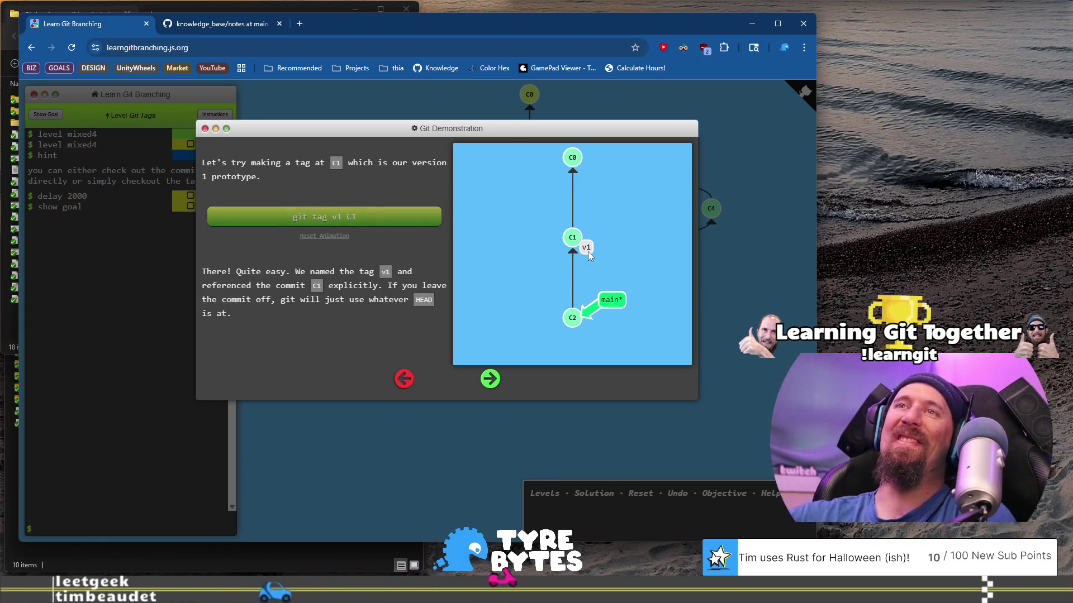
left_click_drag(252, 272, 255, 286)
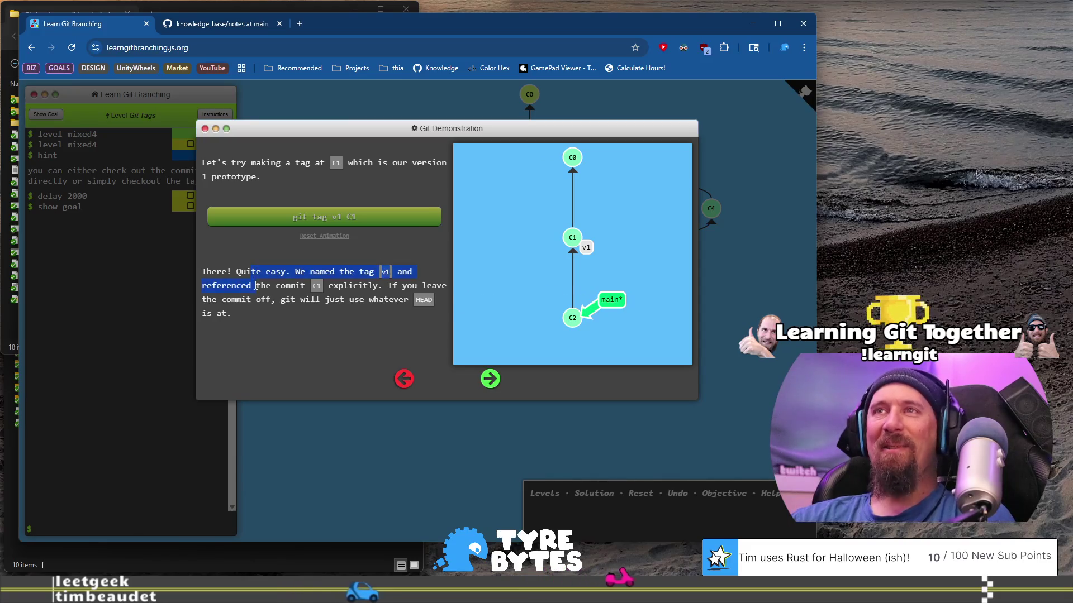
left_click(262, 316)
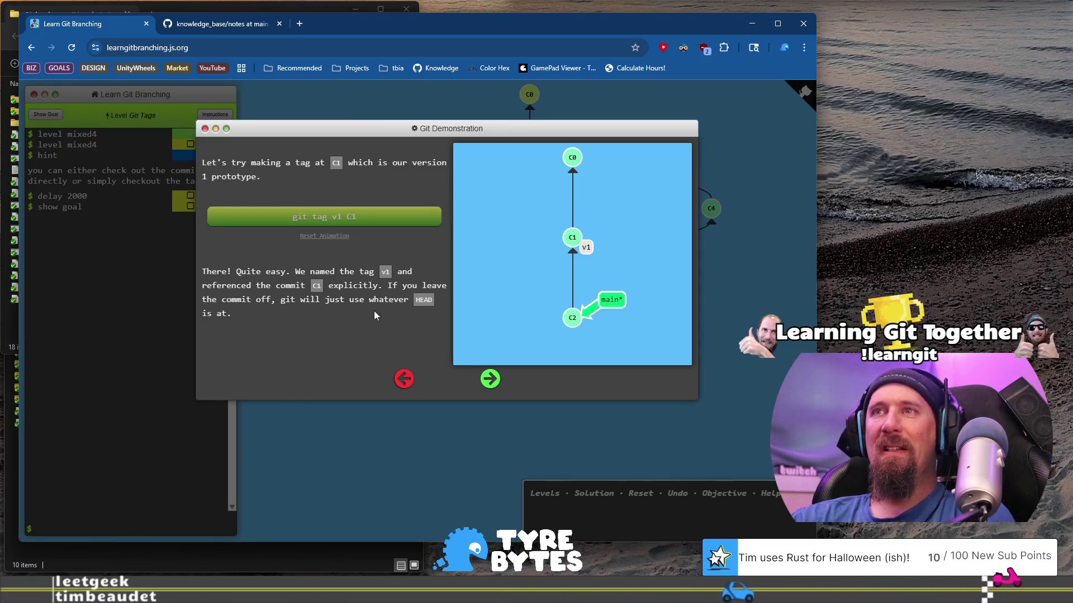
left_click(491, 380)
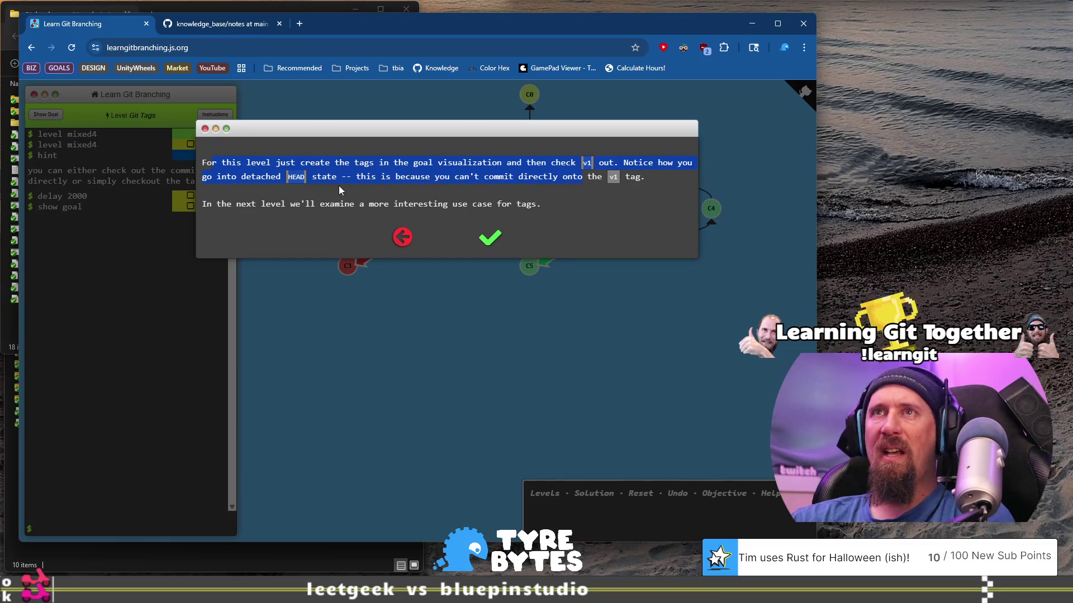
Step: Read the instruction about checking out v1 and close the lesson, restarting the level
left_click(260, 186)
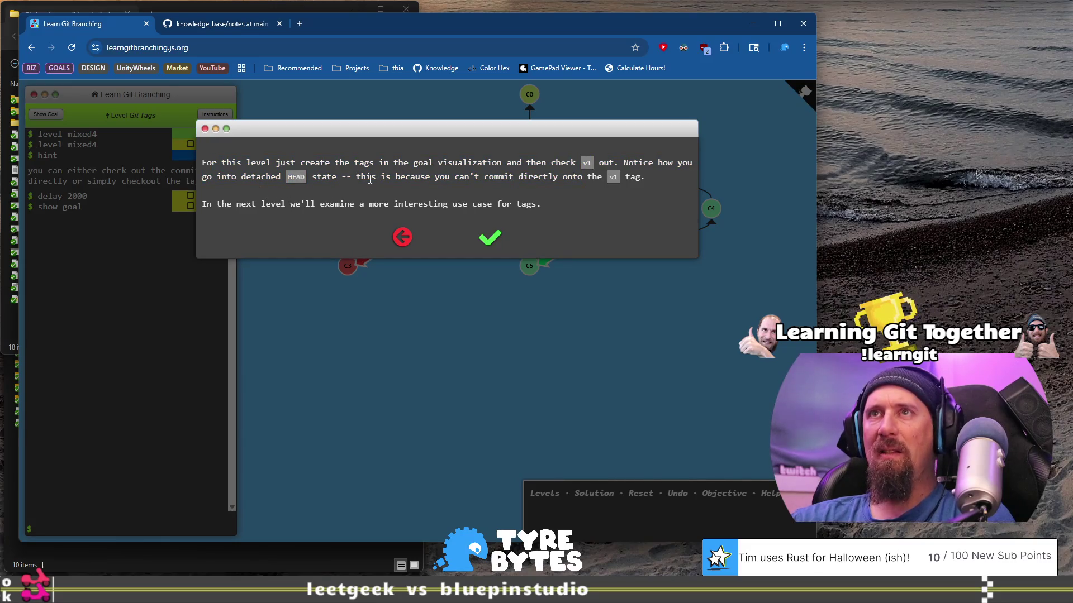
left_click_drag(550, 178, 597, 191)
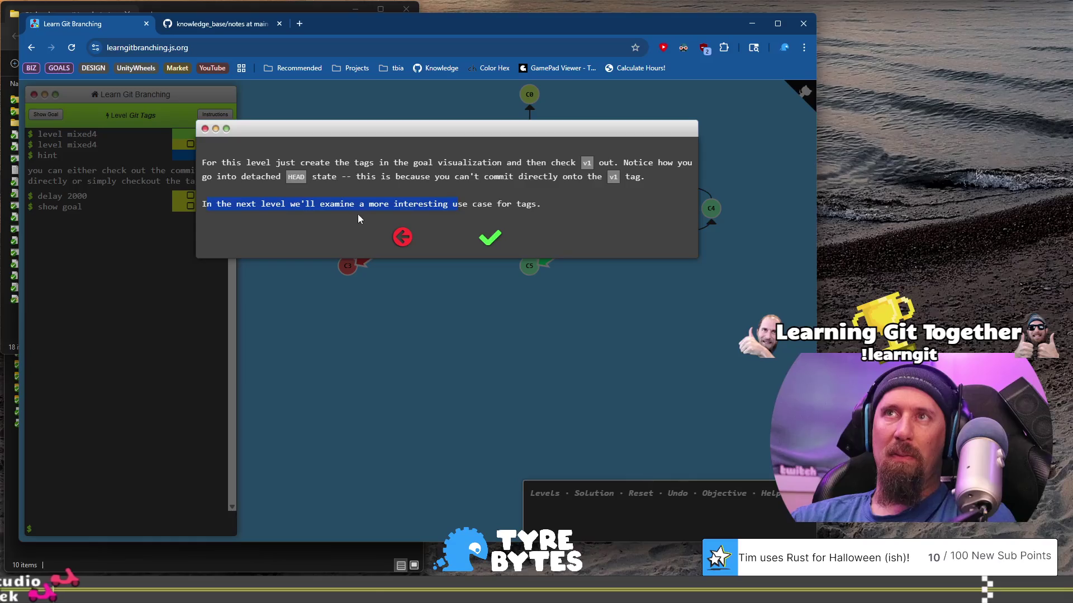
left_click(494, 240)
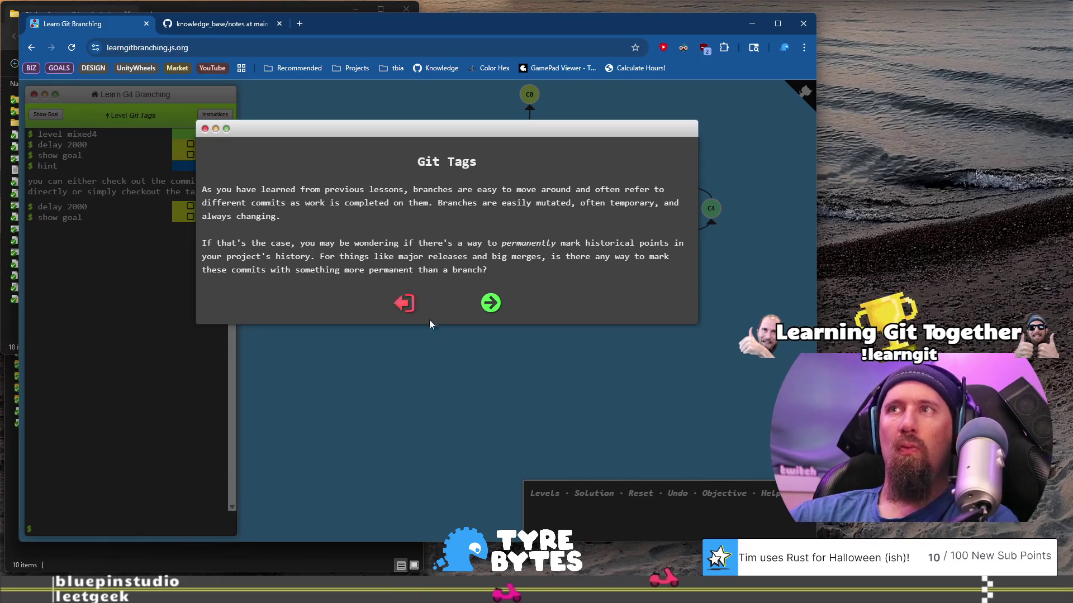
Step: Step through the lesson pages, rerun the v1 C1 demo, and close the dialog
left_click(488, 306)
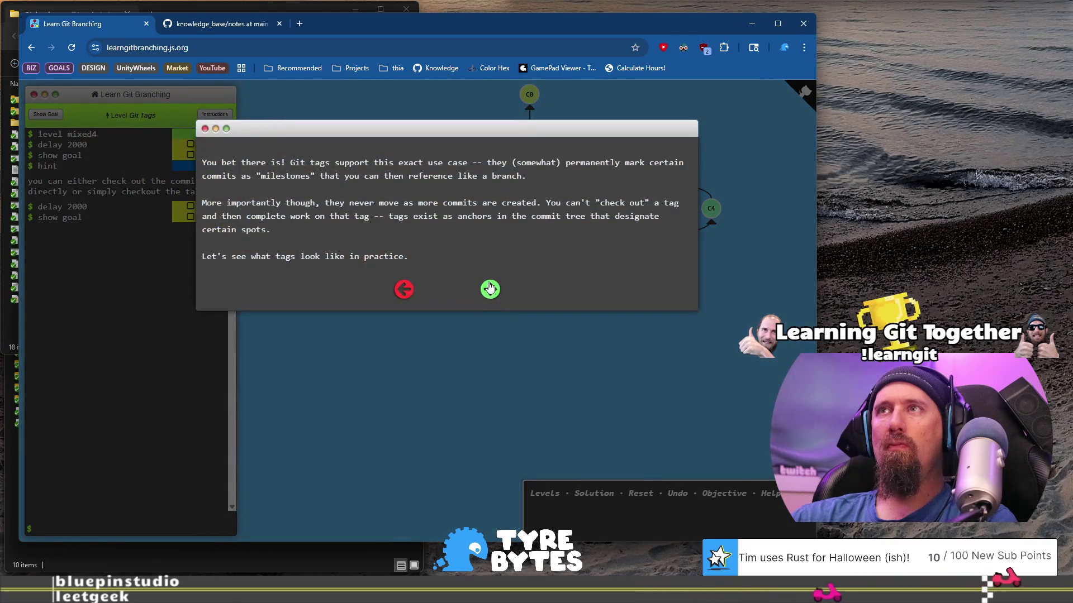
left_click(489, 282)
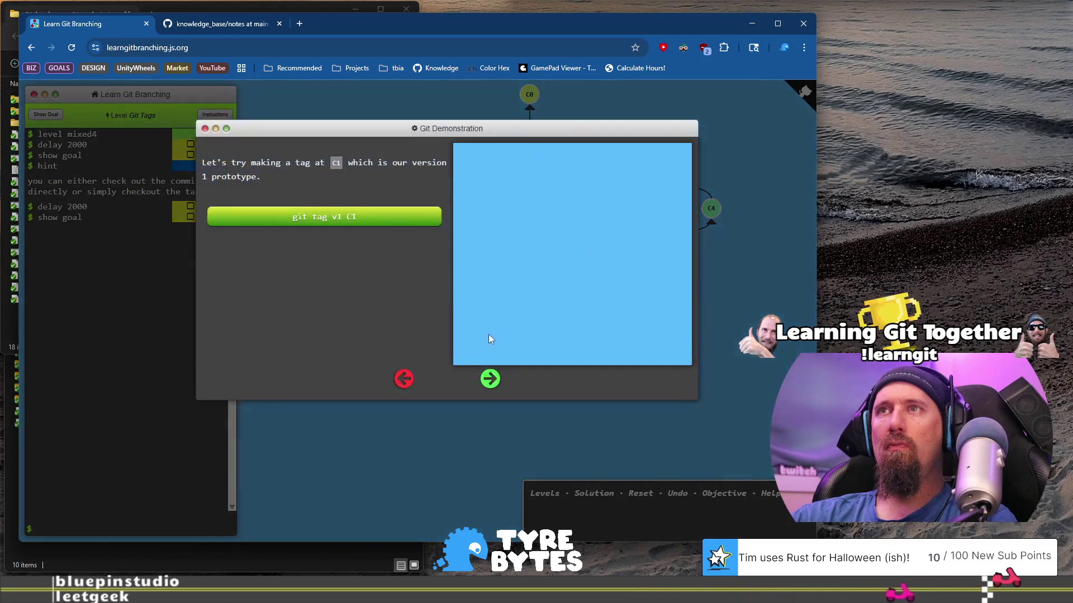
left_click(412, 221)
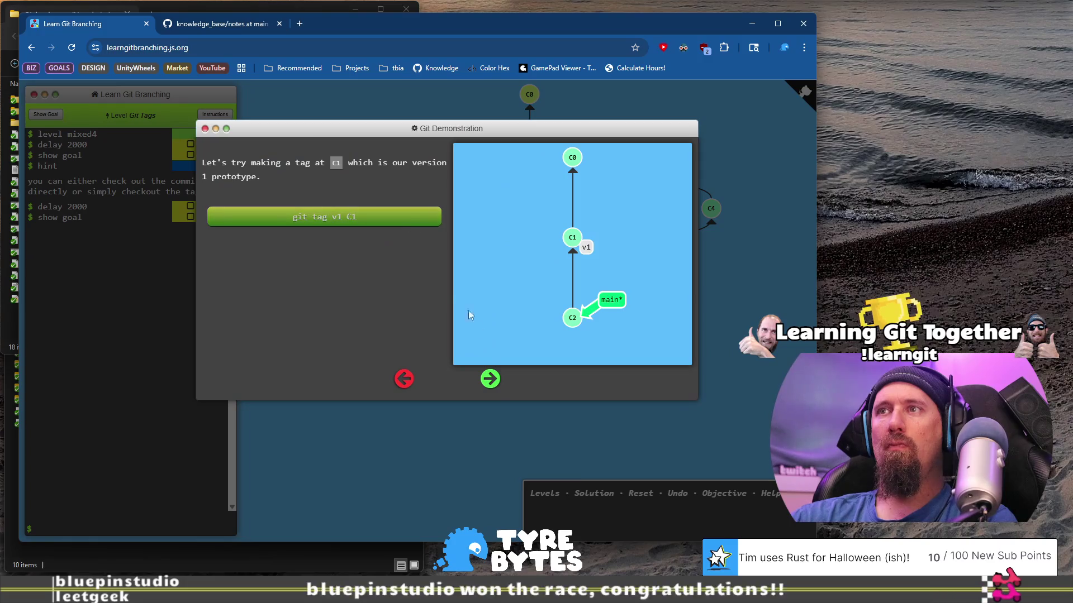
left_click(490, 379)
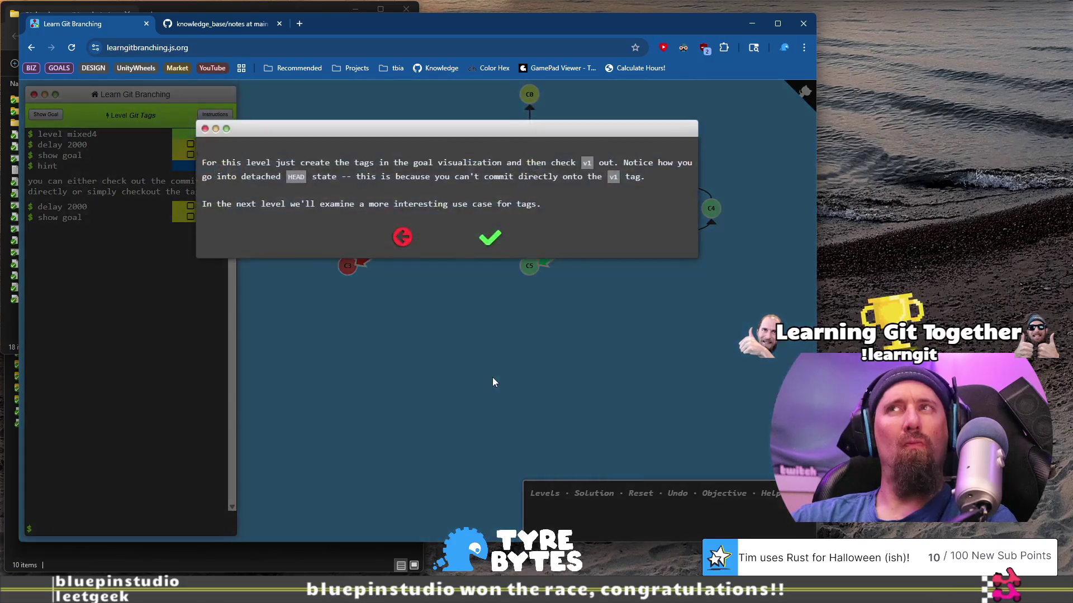
left_click(492, 239)
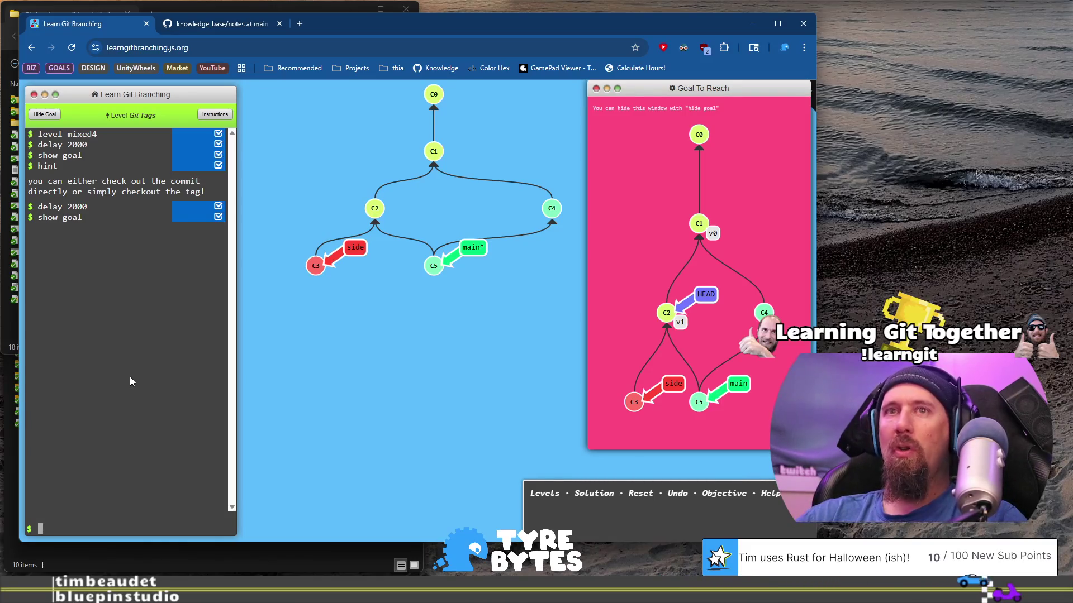
Step: Tag C1 as v0 and C2 as v1, then run 'git checkout v1'
type("git tag")
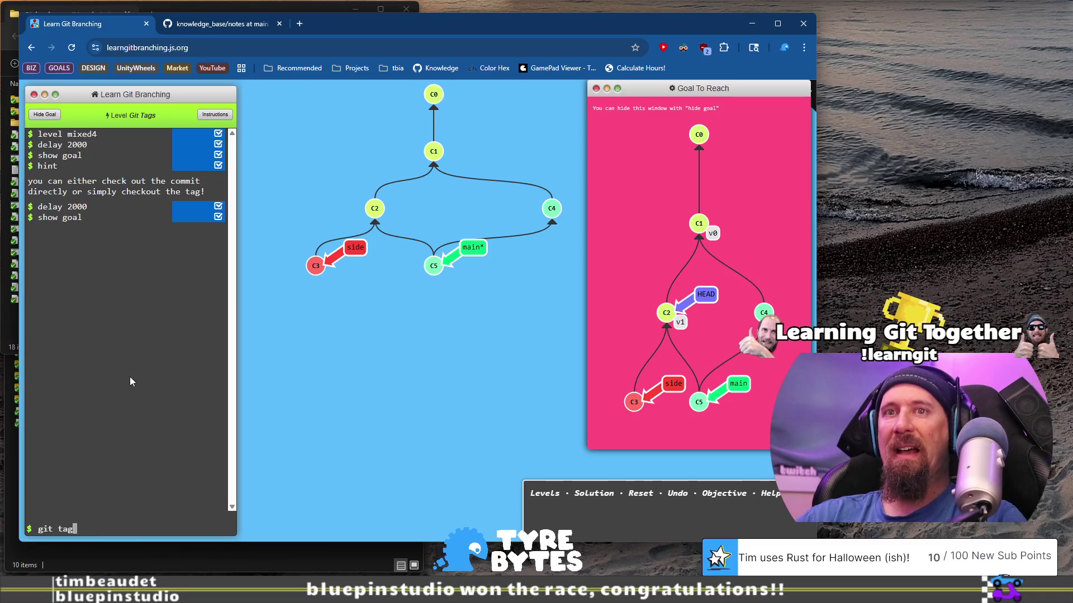
type(" v0 c1")
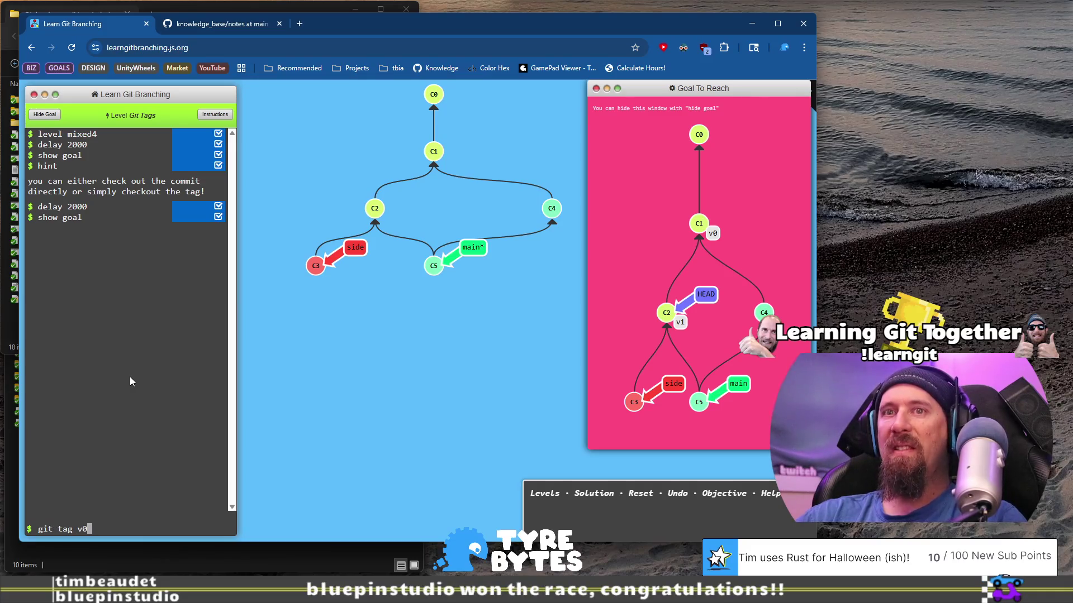
key("Return")
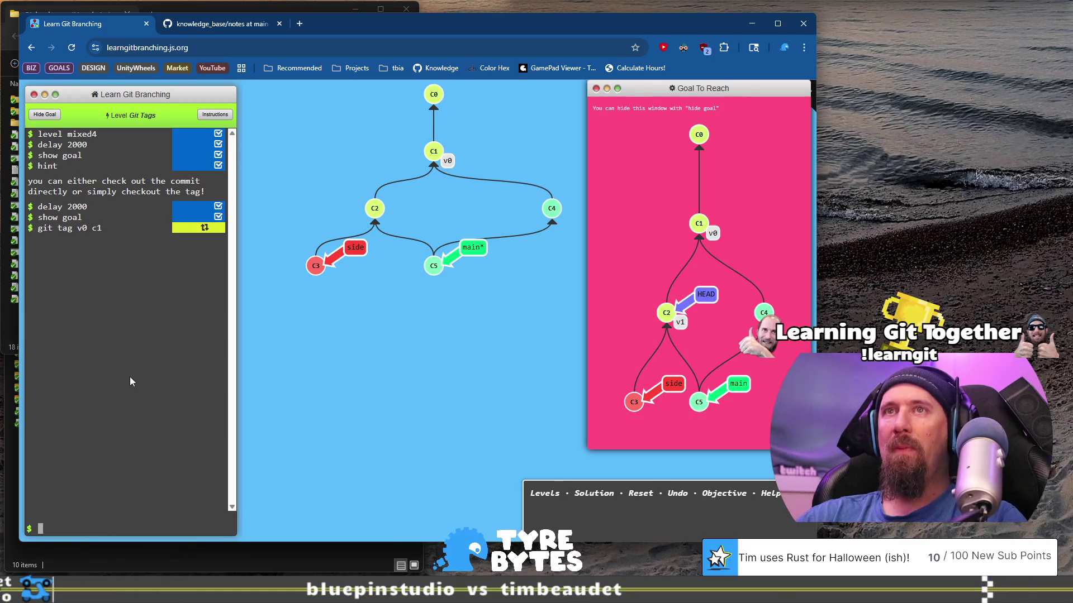
type("git ")
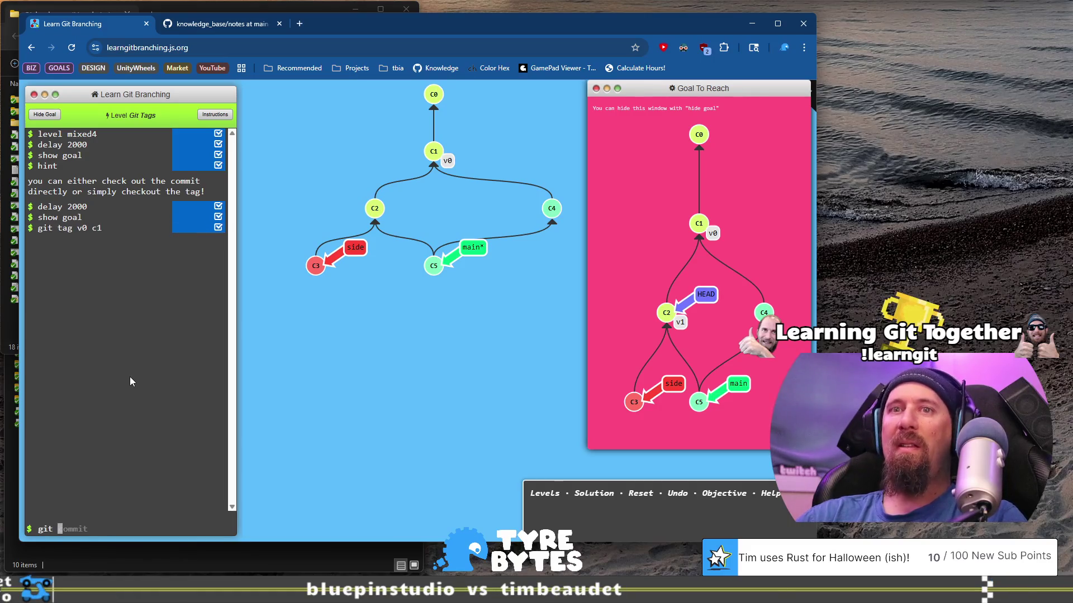
type("tag v1 c2")
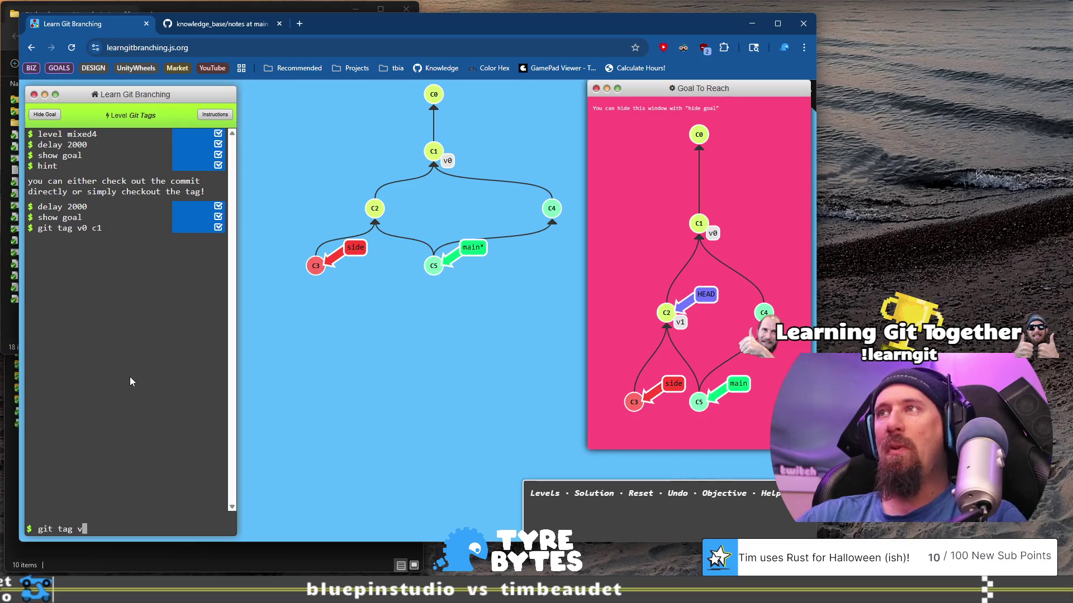
key("Return")
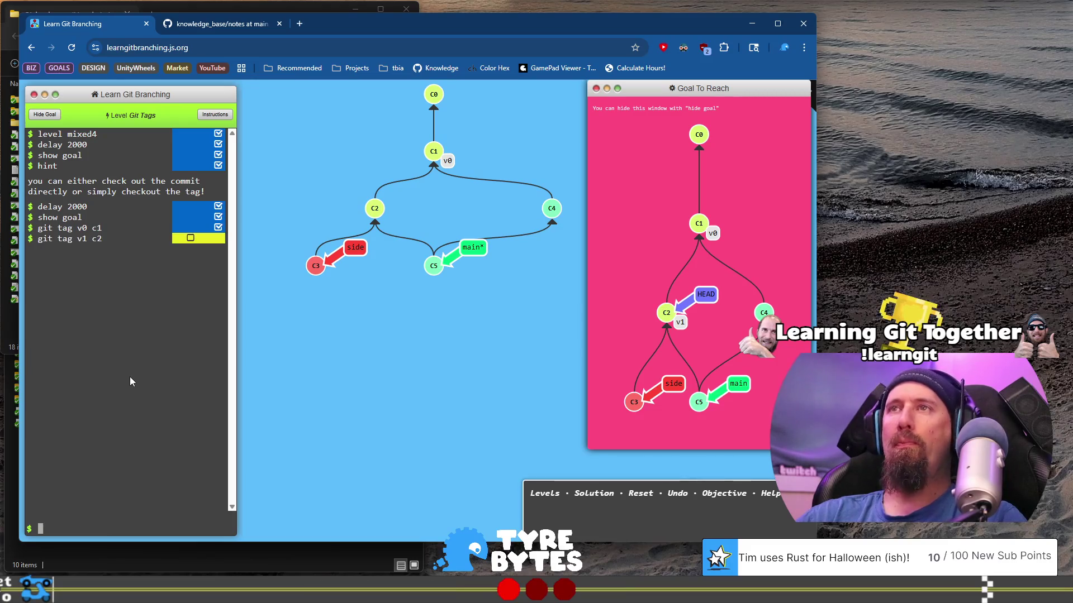
type("git checkout v1")
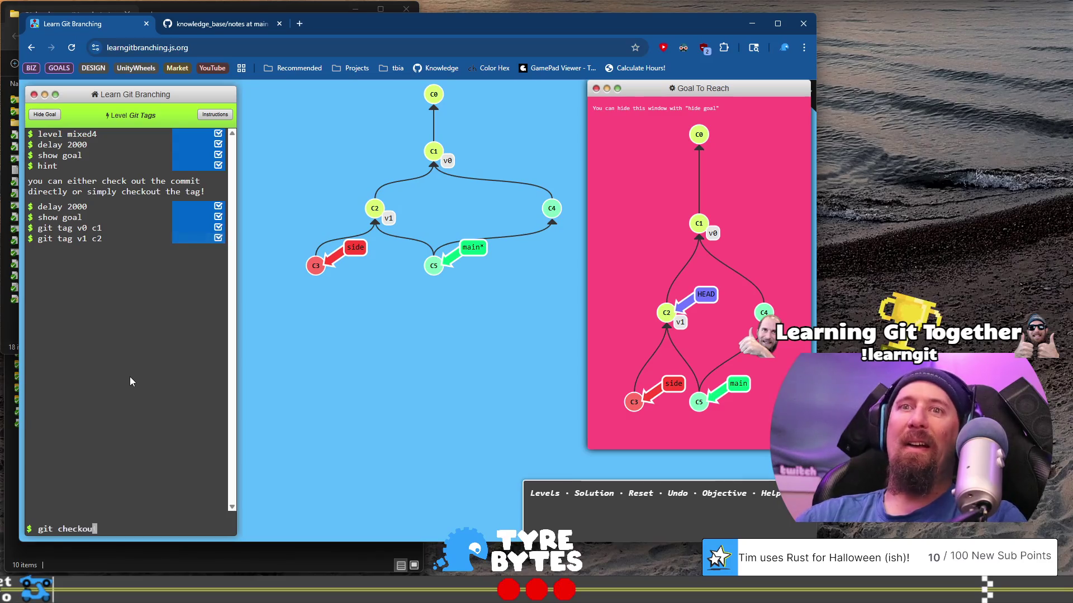
key("Return")
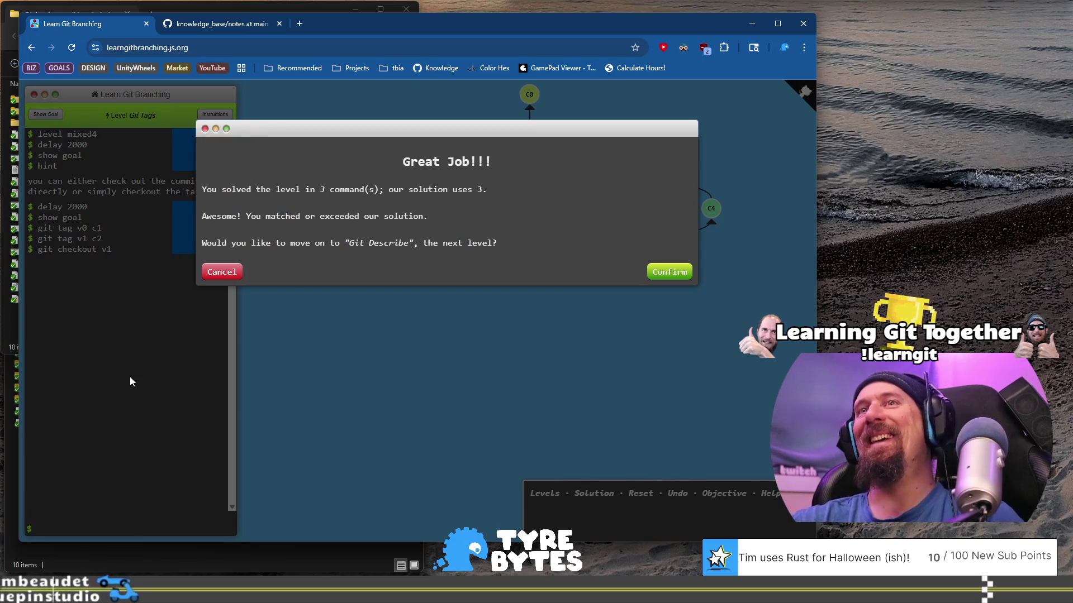
Step: Confirm Great Job to load Git Describe, return to the browser, and read the intro's opening sentence
left_click(660, 273)
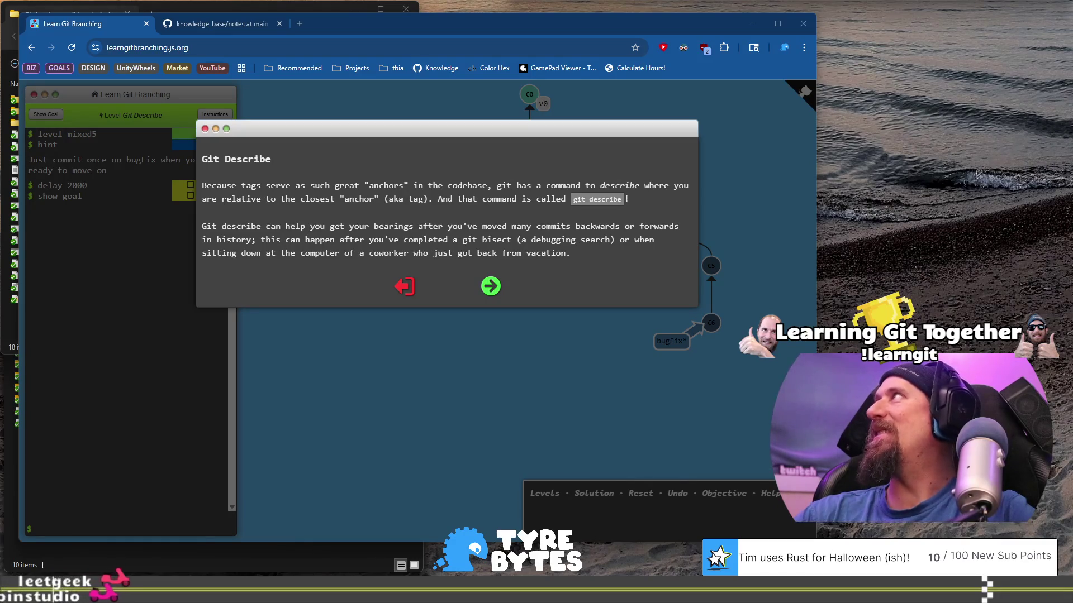
left_click(304, 50)
key("alt+Tab")
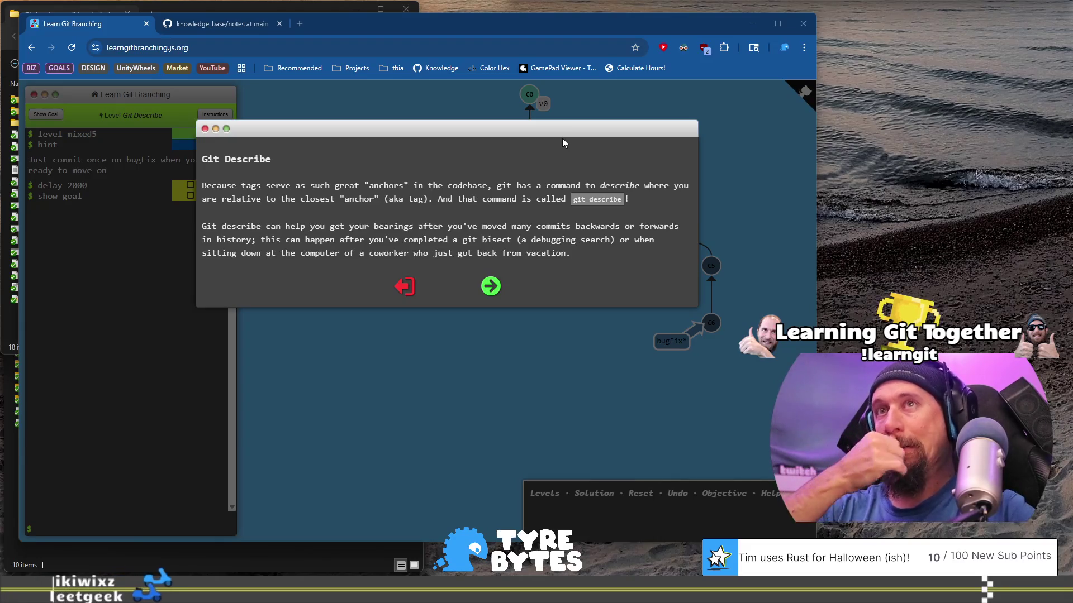
left_click(253, 186)
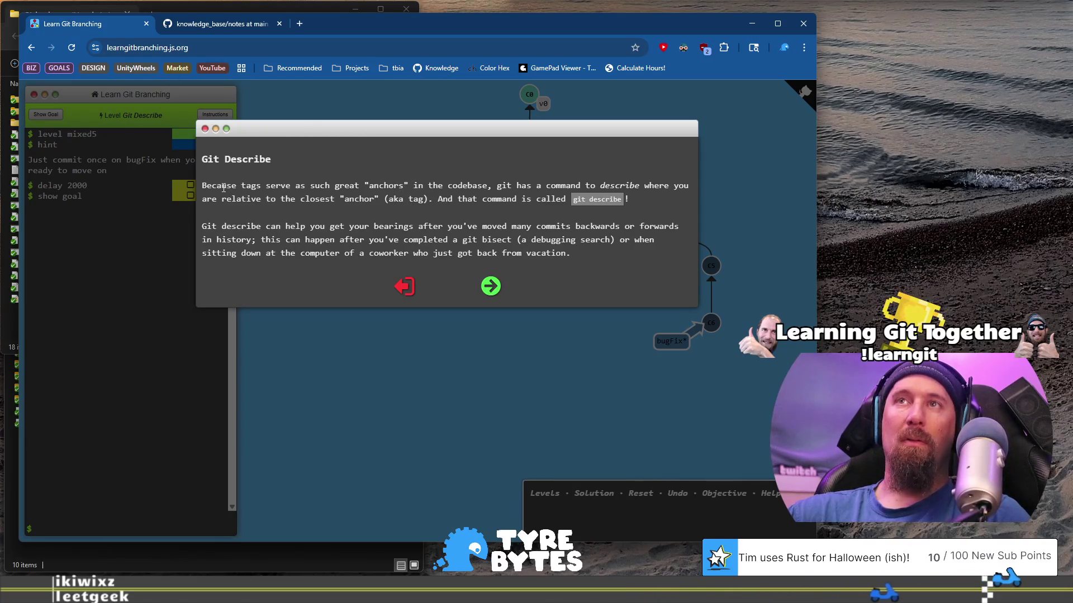
left_click_drag(289, 183, 394, 190)
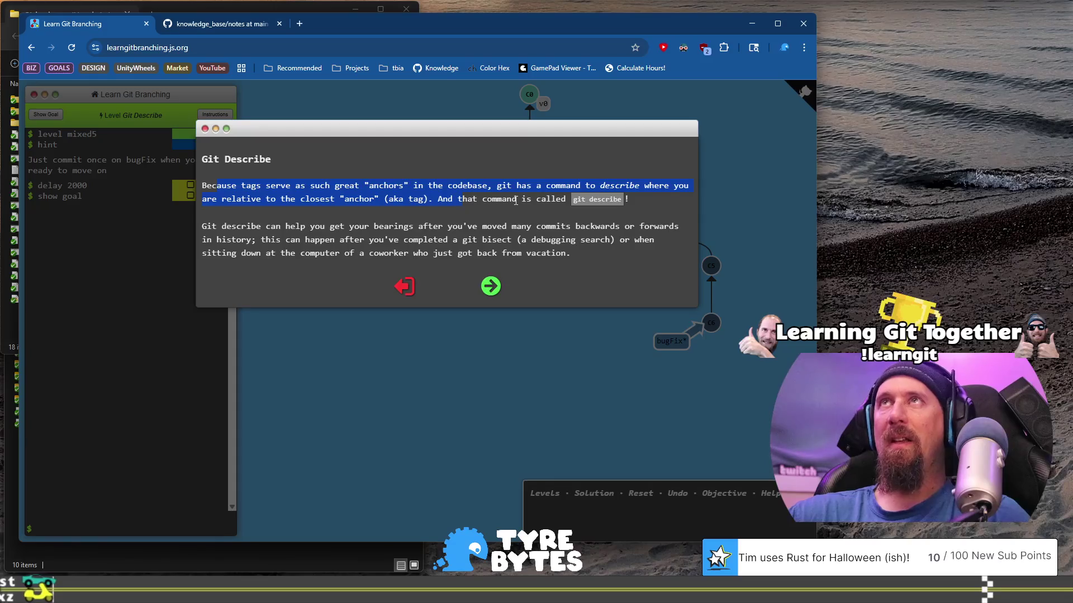
Step: Read the Git Describe intro on tags as anchors and getting your bearings, then advance
left_click(207, 183)
mouse_move(207, 185)
left_mouse_down()
mouse_move(587, 186)
mouse_move(489, 193)
left_mouse_up()
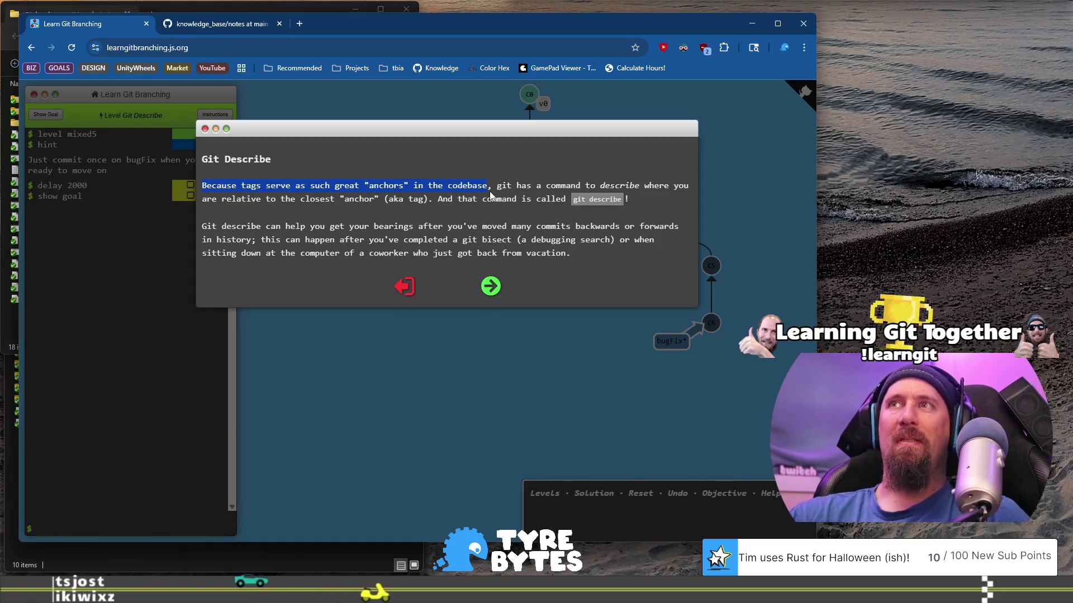
left_click_drag(496, 187, 507, 199)
mouse_move(202, 186)
left_mouse_down()
mouse_move(370, 177)
mouse_move(417, 190)
mouse_move(631, 189)
mouse_move(579, 190)
left_mouse_up()
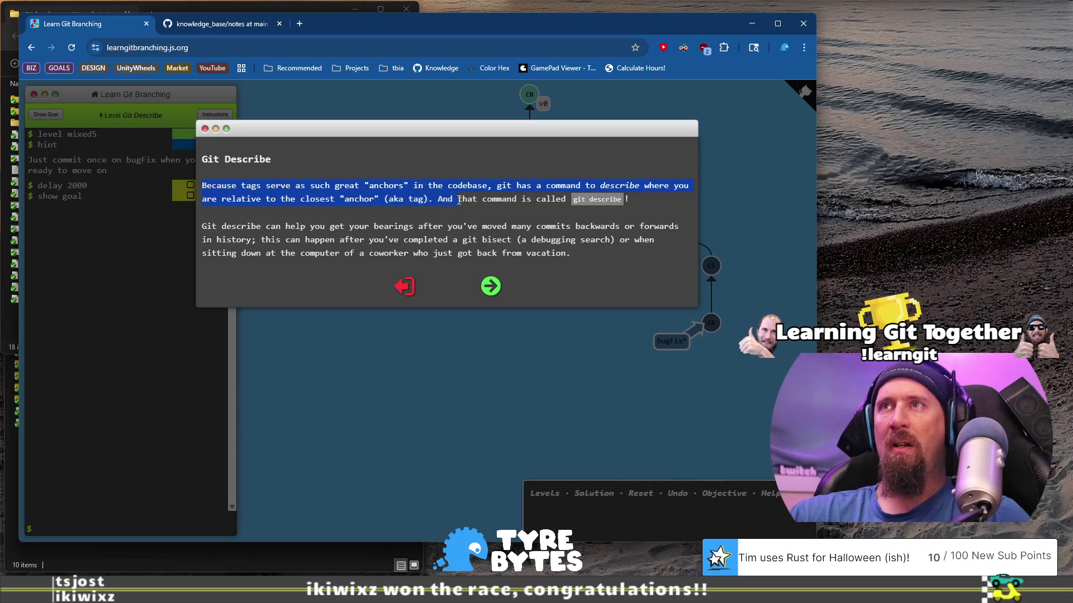
left_click_drag(519, 200, 530, 203)
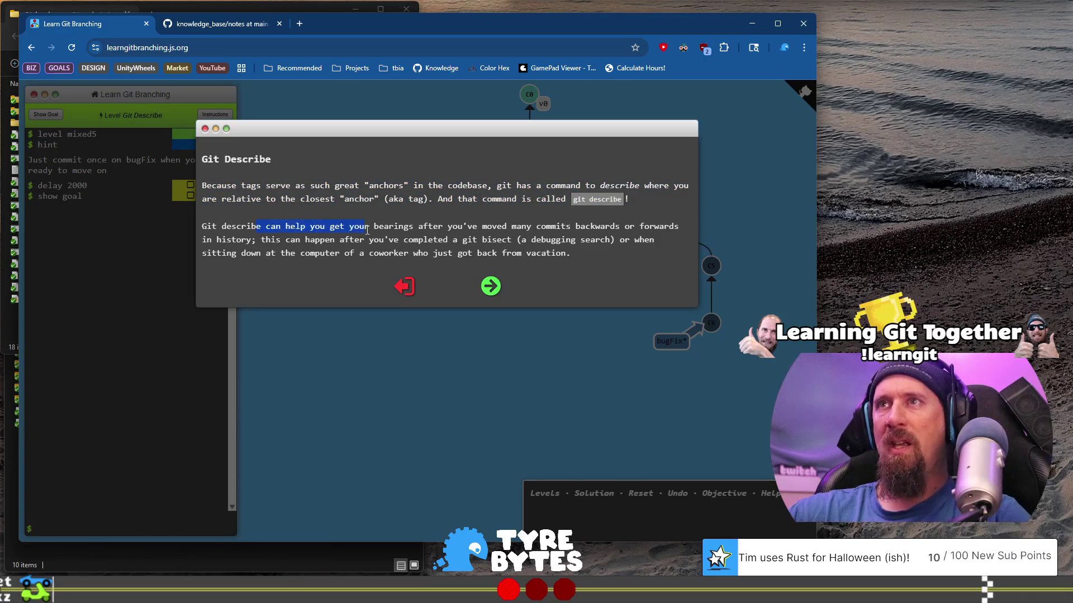
mouse_move(580, 239)
left_mouse_down()
mouse_move(597, 228)
mouse_move(434, 238)
left_mouse_up()
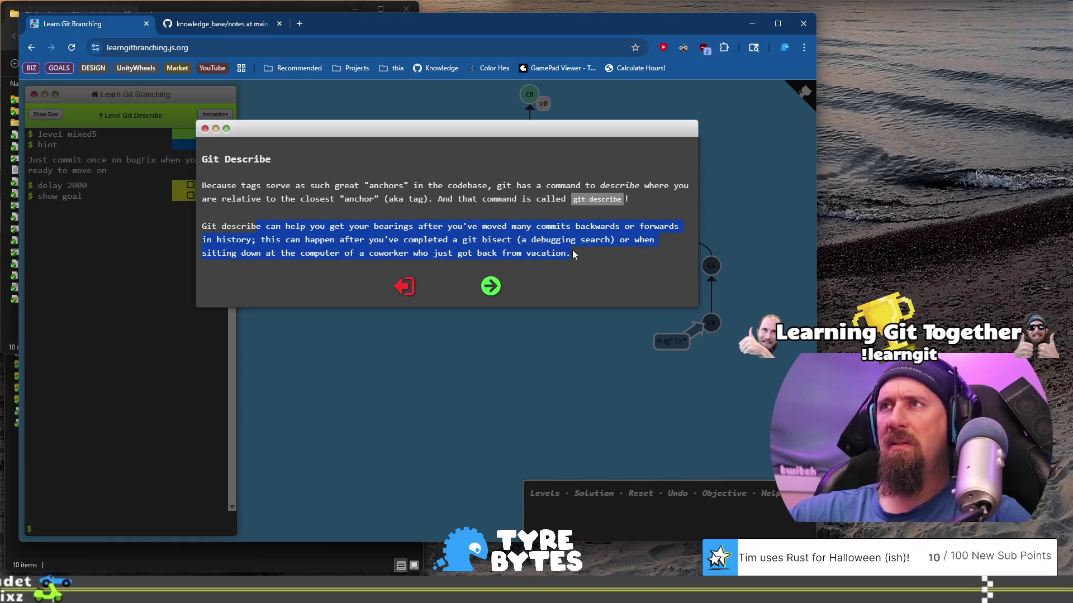
mouse_move(572, 255)
left_mouse_down()
mouse_move(435, 254)
mouse_move(568, 254)
left_mouse_up()
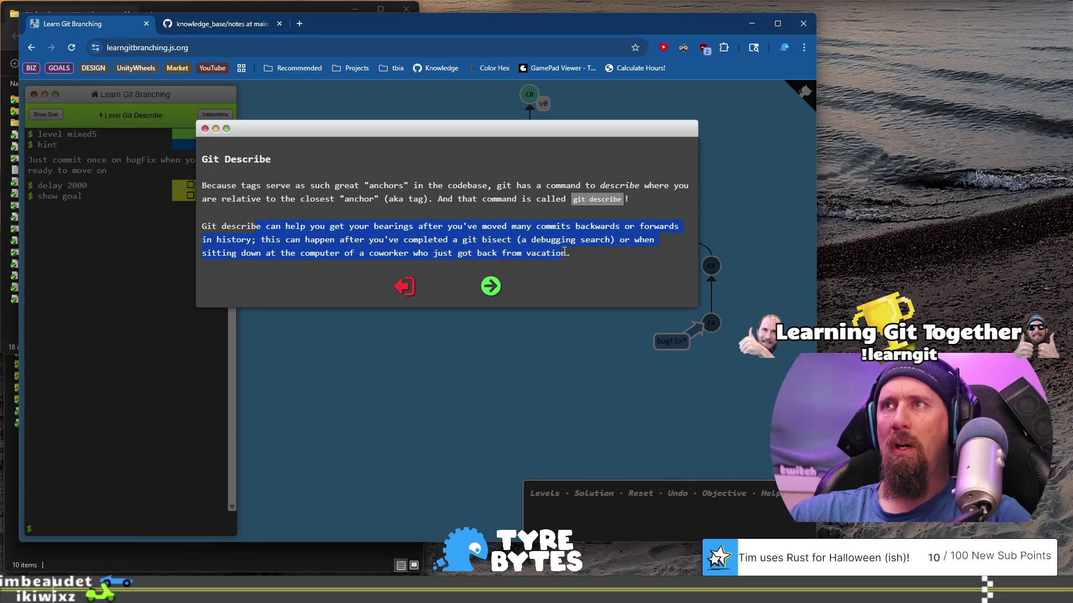
left_click(491, 285)
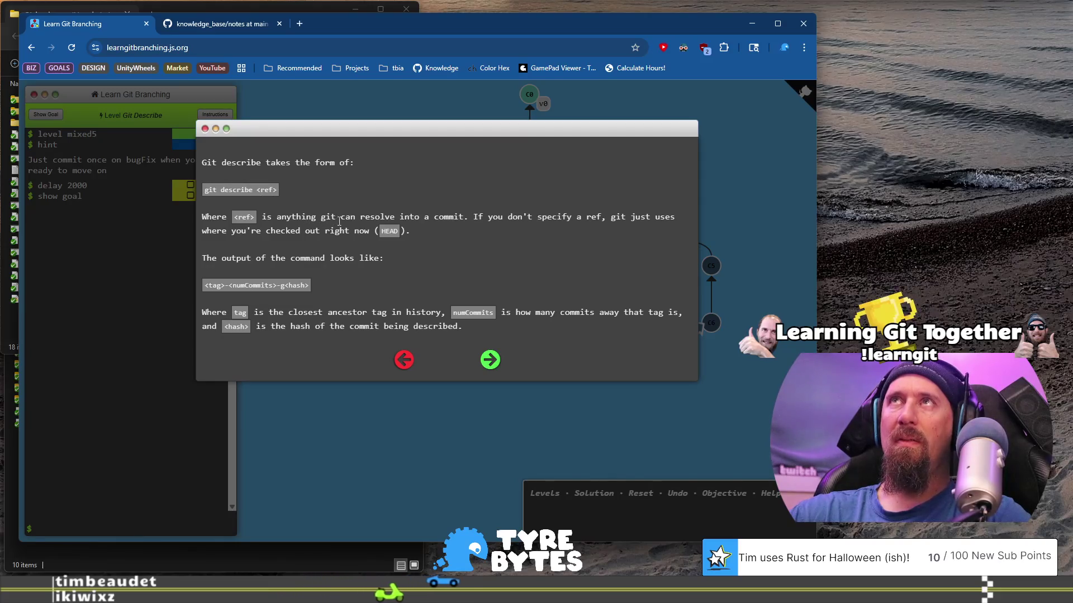
Step: Read the git describe syntax page explaining ref, numCommits and hash, then advance
mouse_move(262, 217)
left_mouse_down()
mouse_move(395, 217)
mouse_move(354, 230)
mouse_move(365, 230)
left_mouse_up()
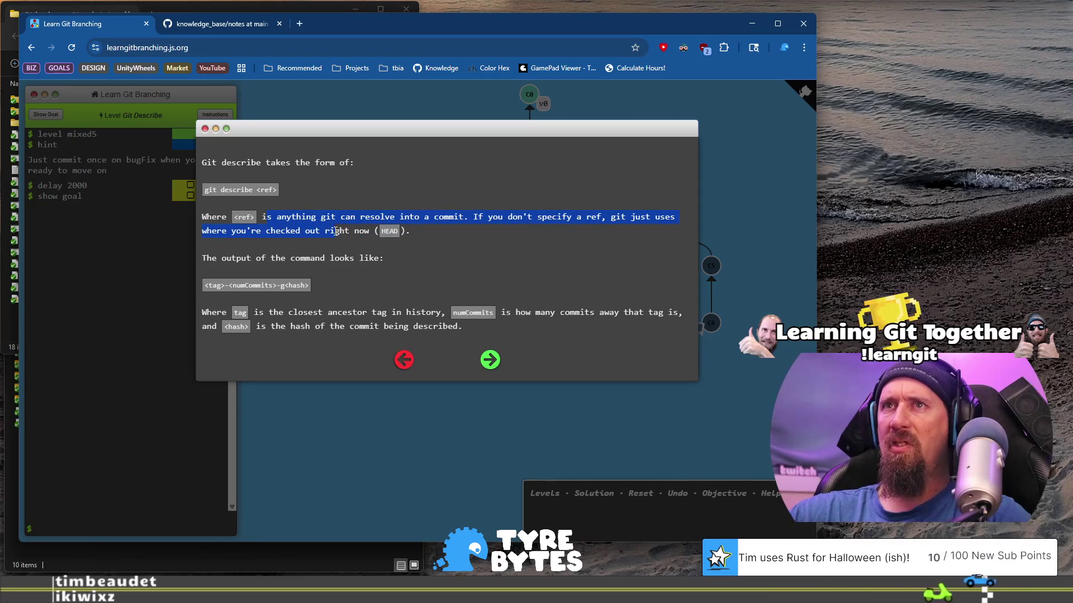
left_click_drag(365, 229, 352, 235)
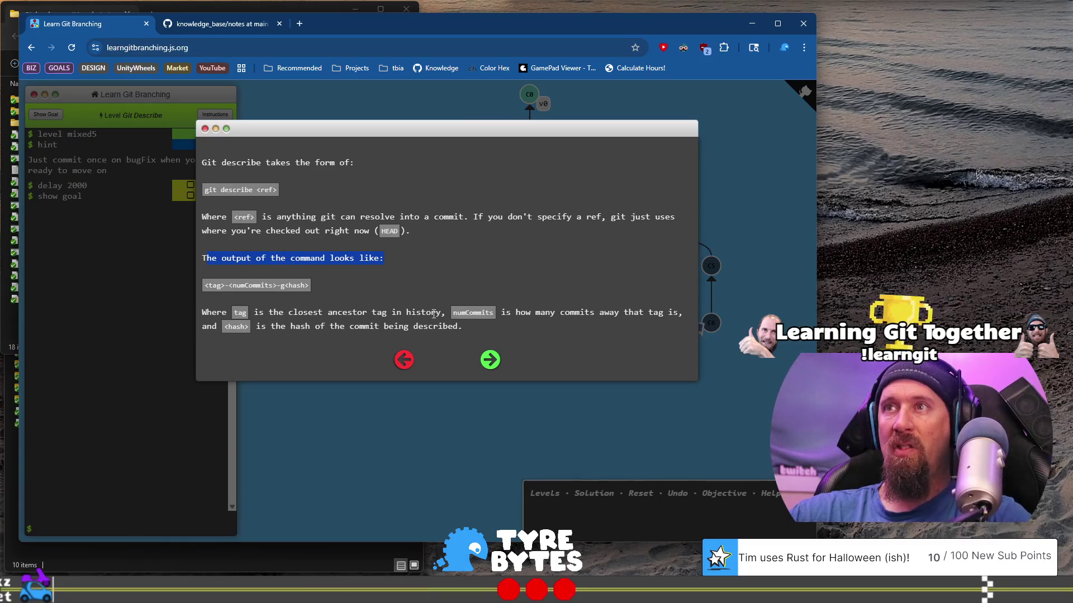
left_click_drag(552, 313, 682, 308)
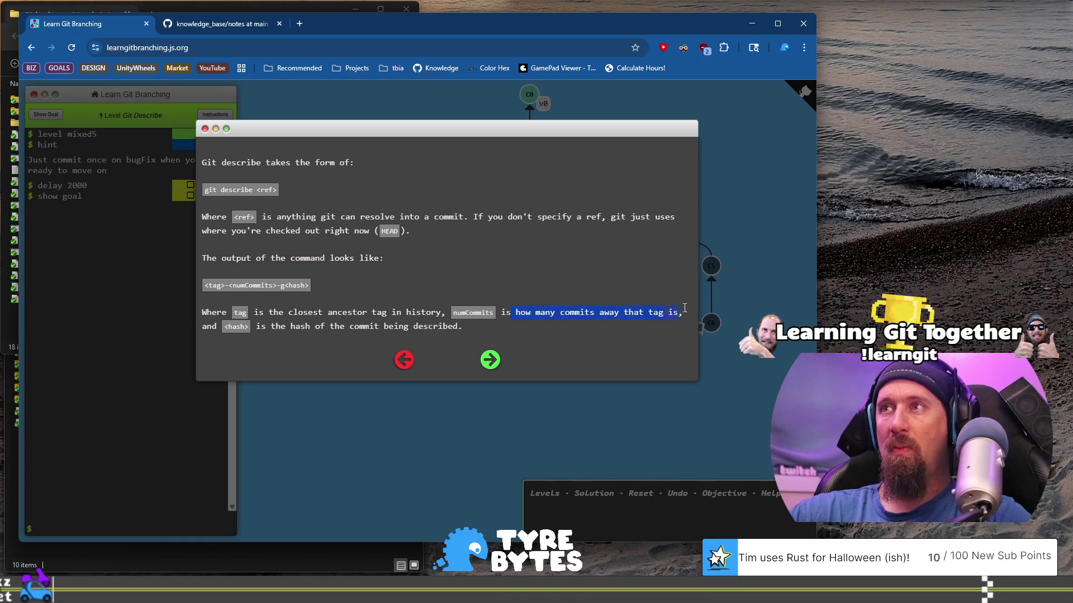
left_click_drag(314, 328, 462, 328)
left_click(486, 359)
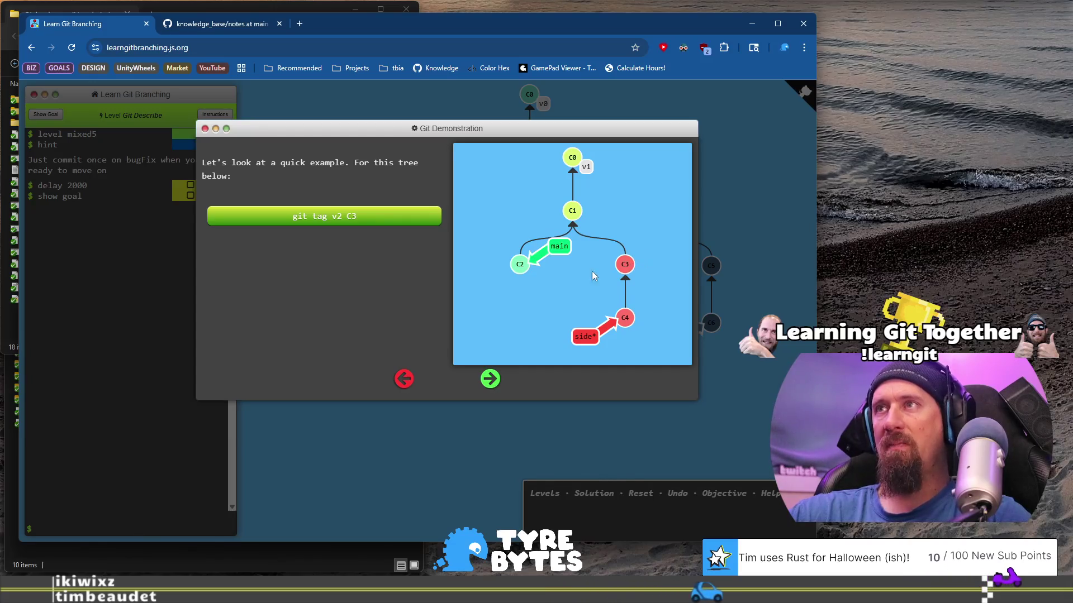
Step: Run the 'git tag v2 C3' demo, finish the Git Describe tutorial and close it
left_click(405, 217)
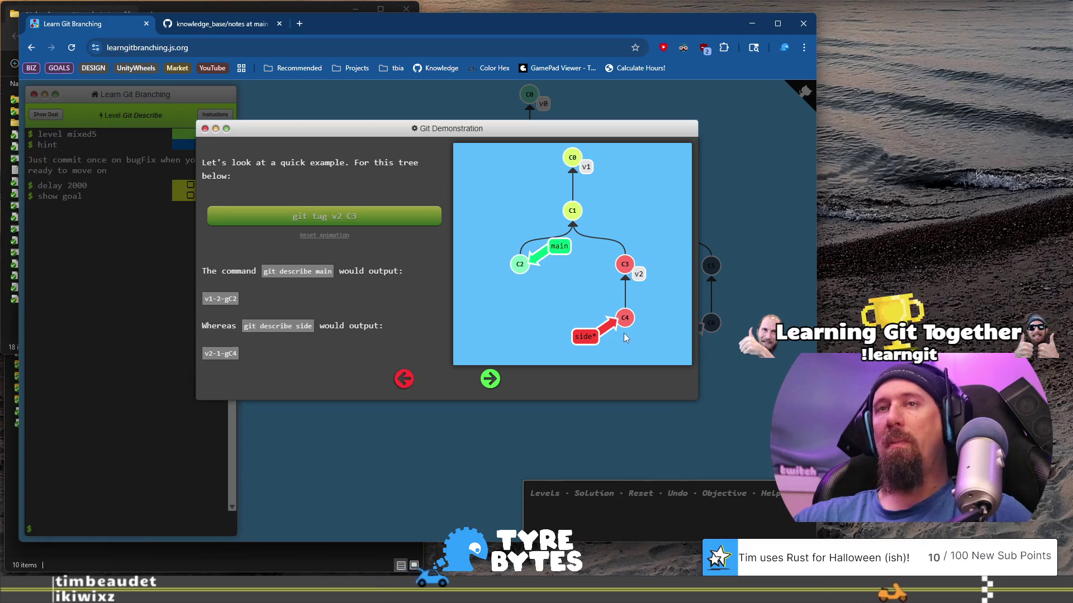
left_click(490, 379)
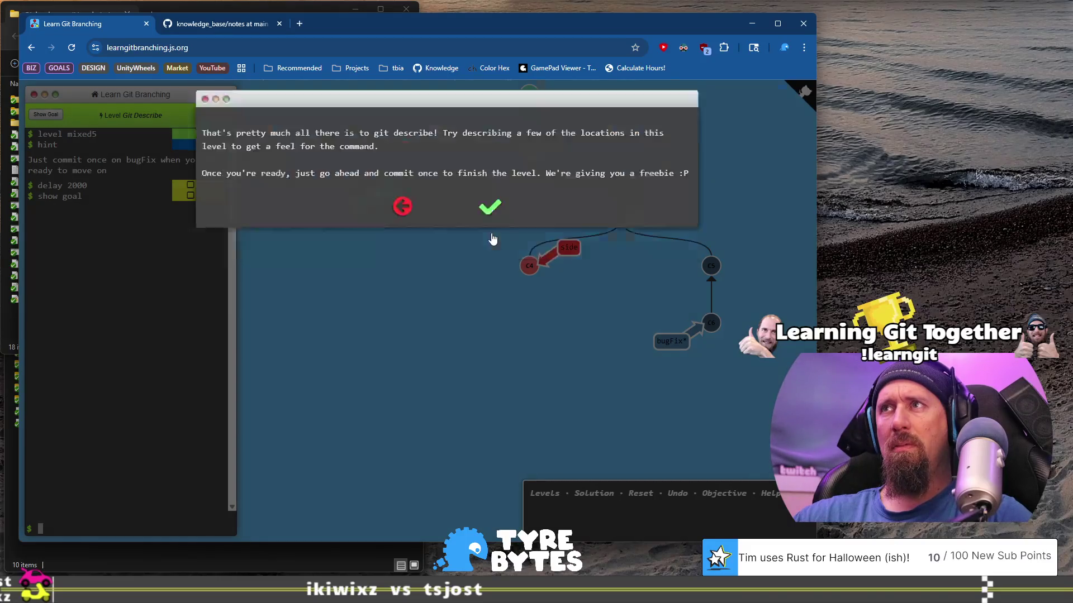
left_click(492, 238)
Step: Run git describe bugFix, correcting the 'descrive' typo, to get v1-2-gC6
type("gi")
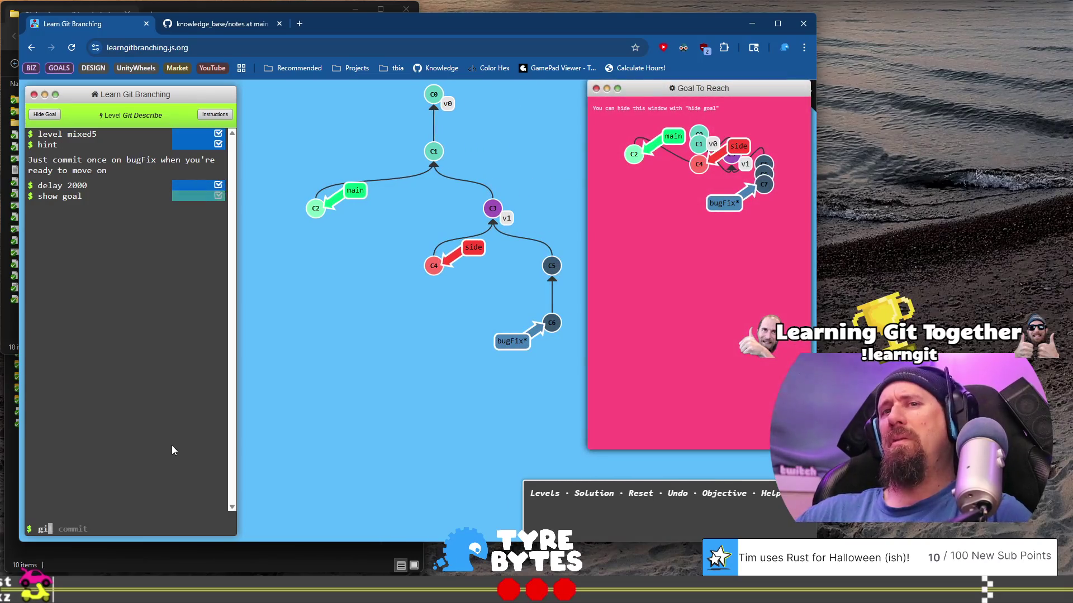
type("t ")
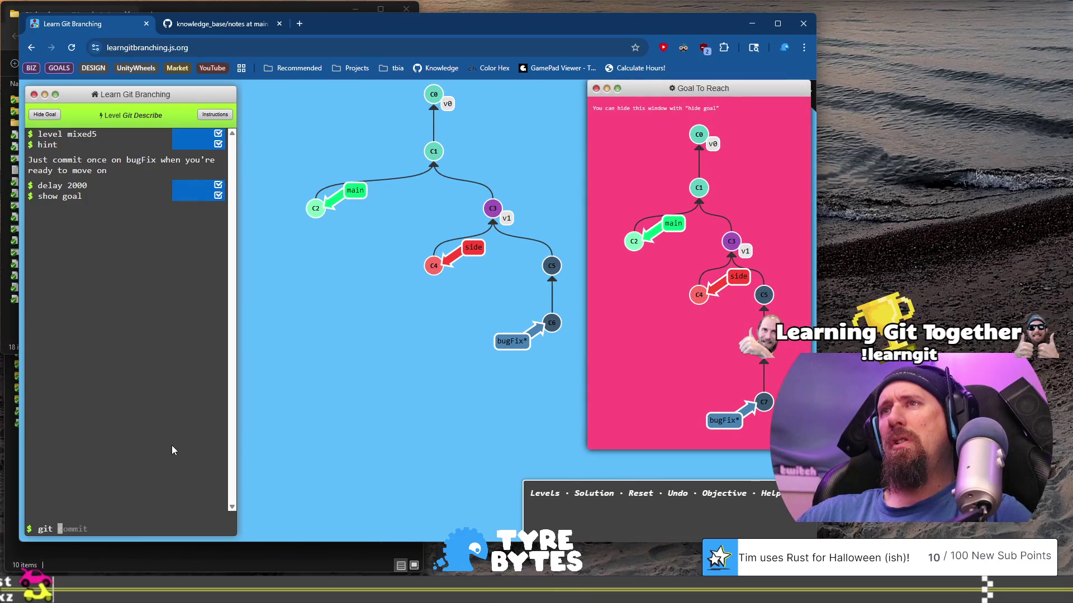
type("des")
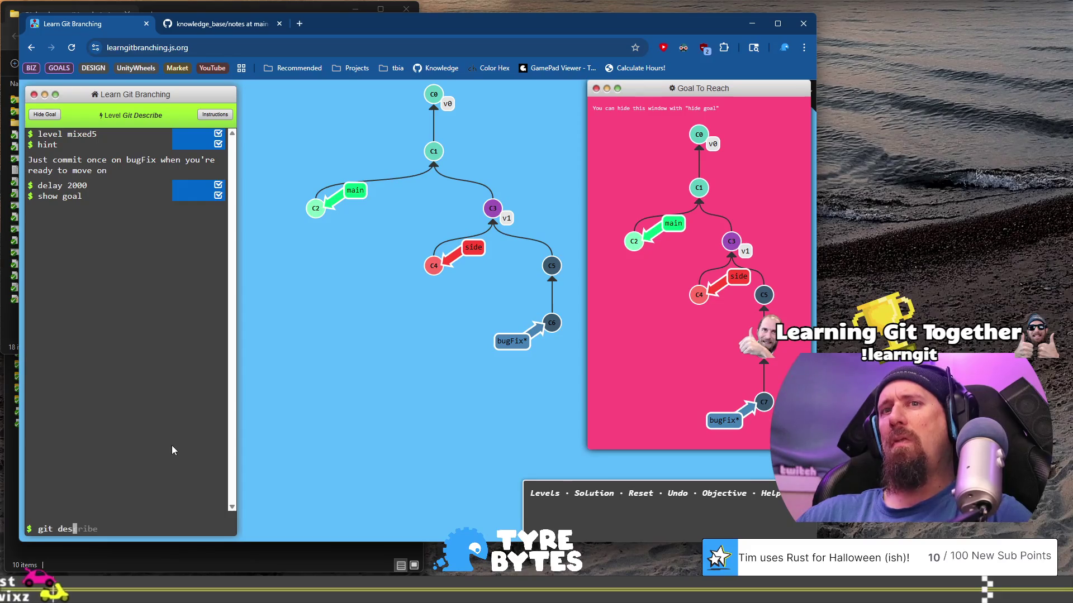
type("cri")
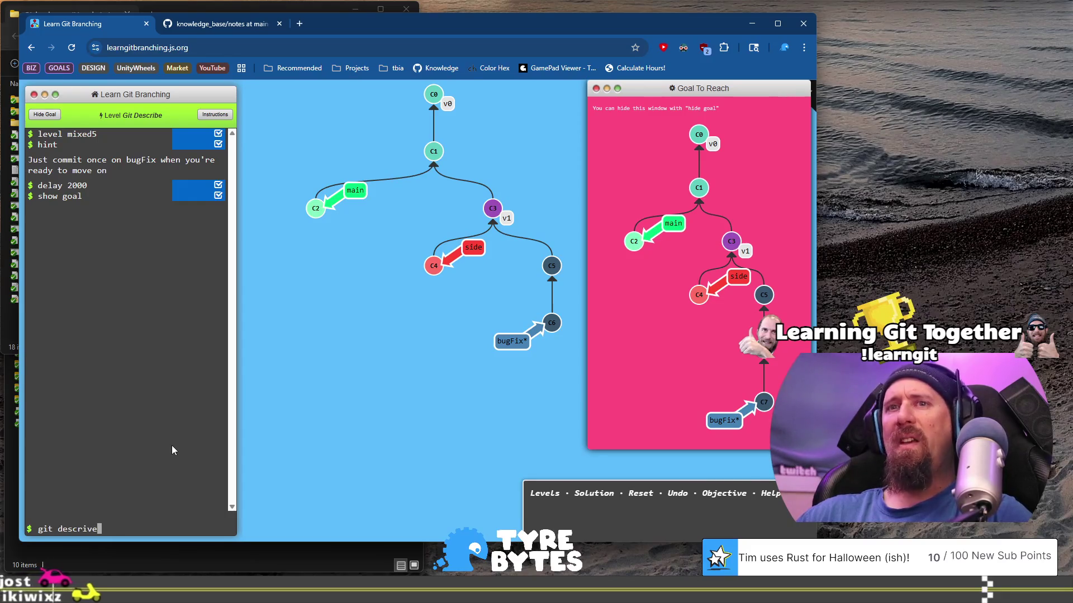
type("ve b")
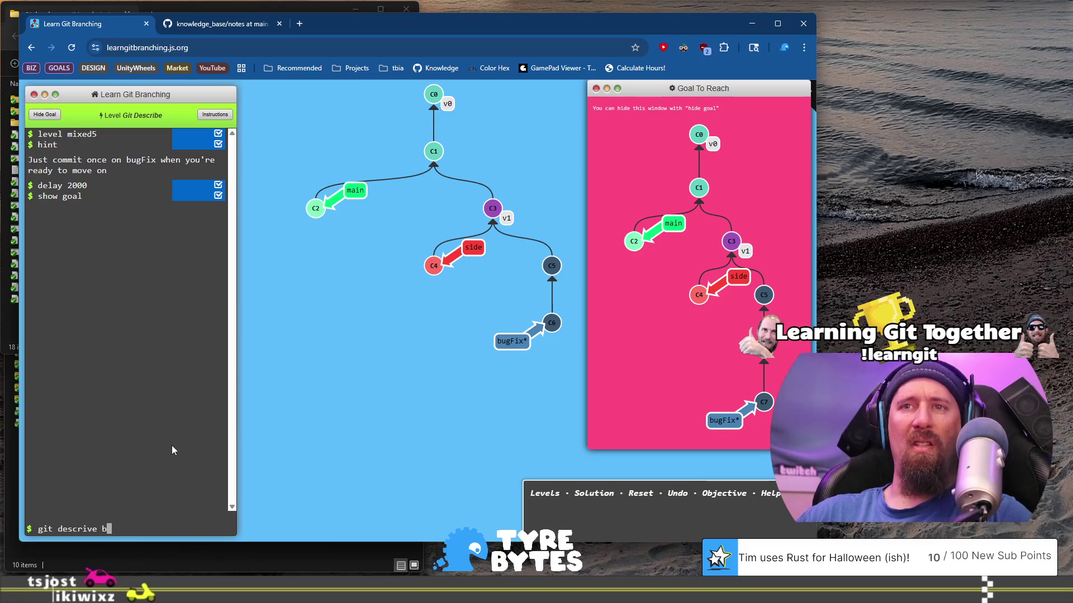
type("ugFix")
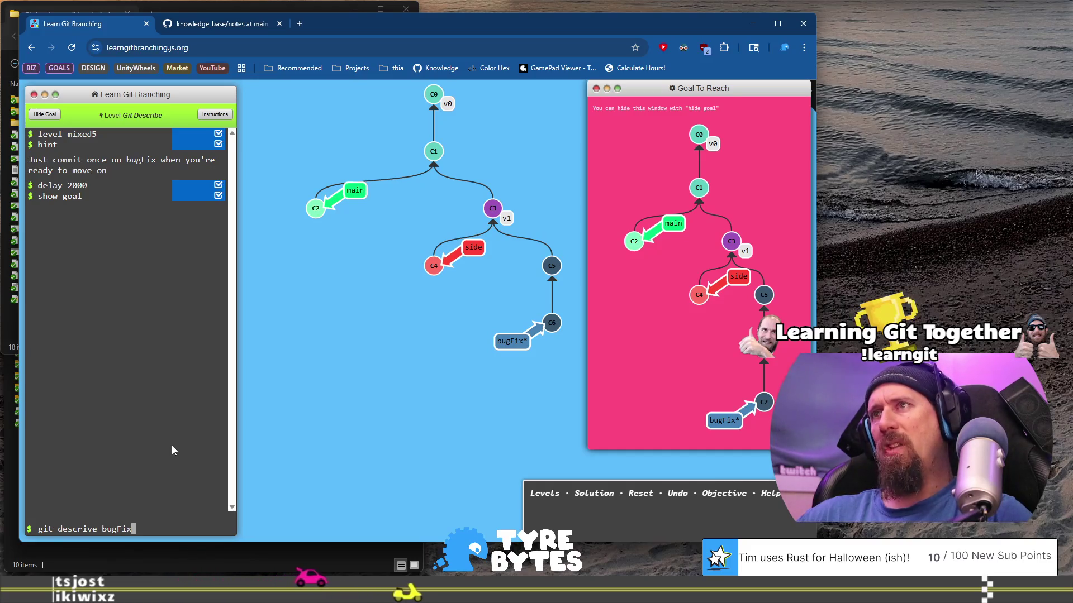
key("Return")
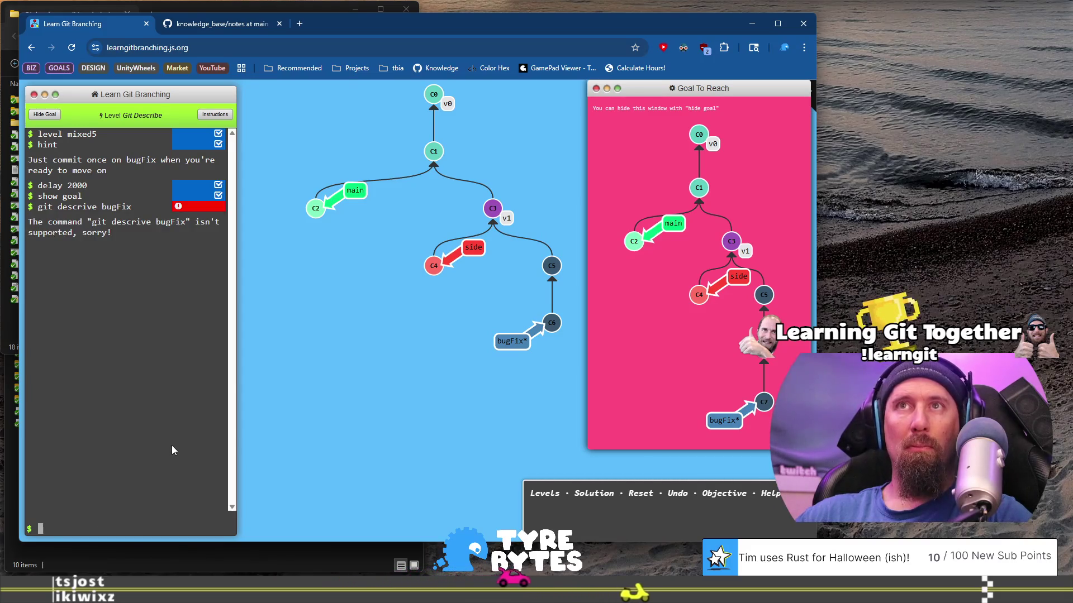
key("Up")
key("Left")
key("Left")
key("Left")
key("Left")
key("Left")
key("Left")
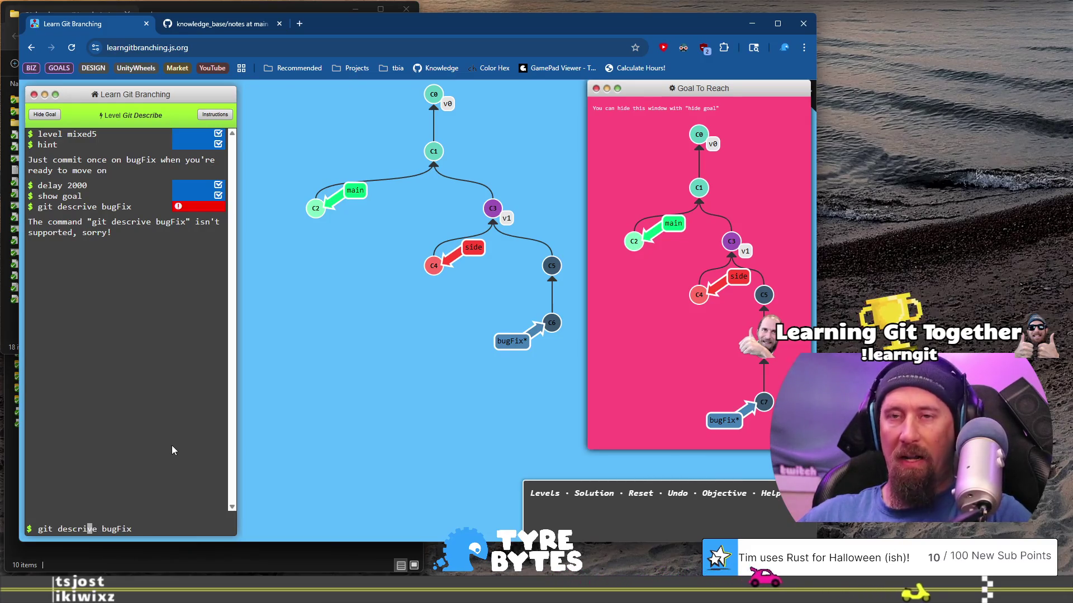
key("BackSpace")
type("b")
key("Return")
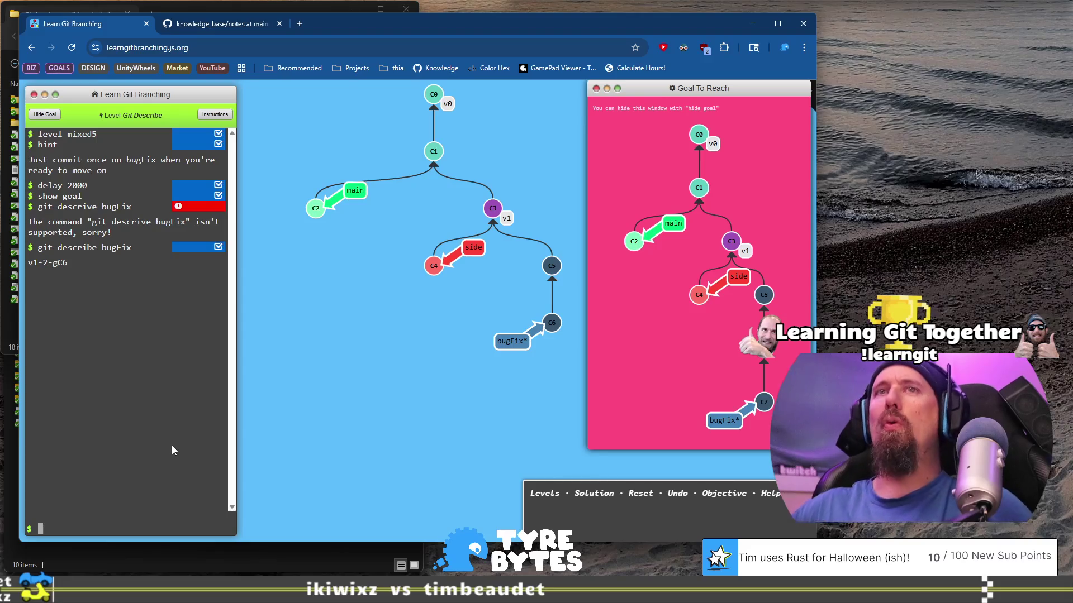
Step: Run git describe side from the recalled command, returning v1-1-gC4
key("Up")
key("BackSpace")
key("BackSpace")
key("BackSpace")
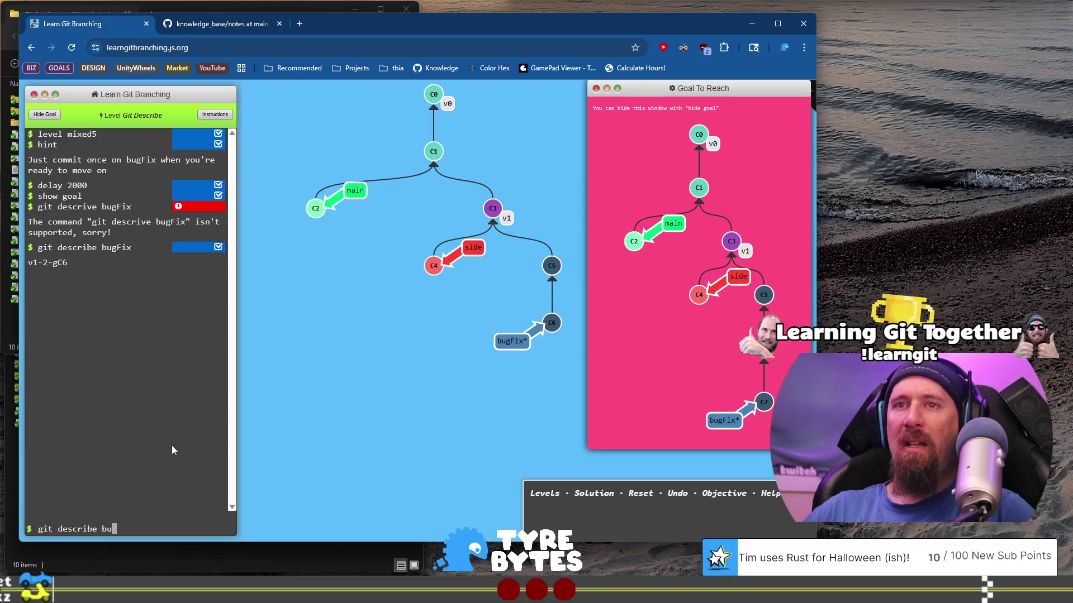
key("BackSpace")
key("BackSpace")
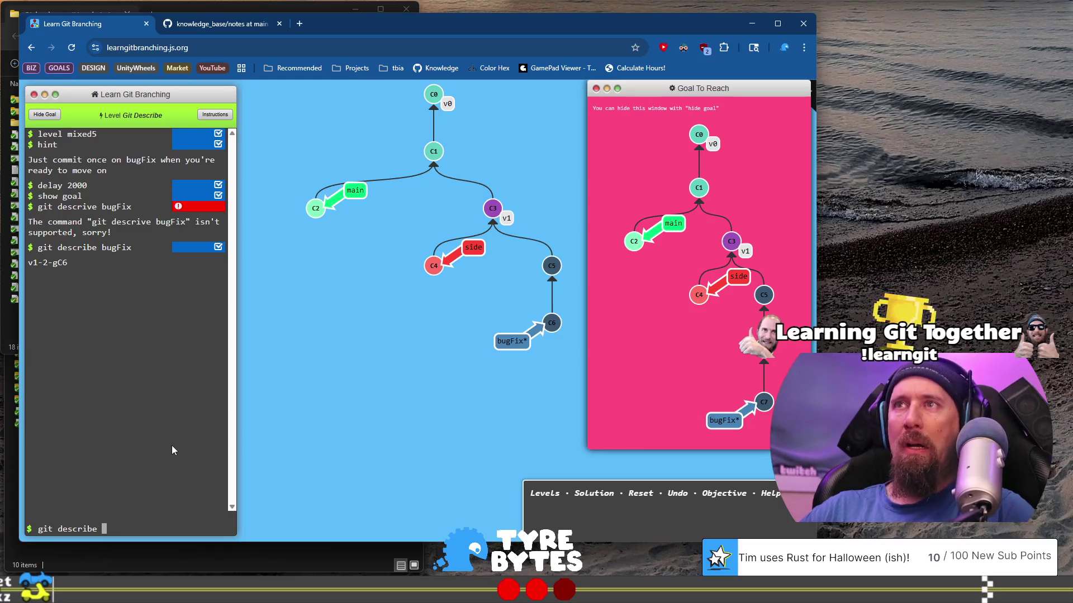
type("side")
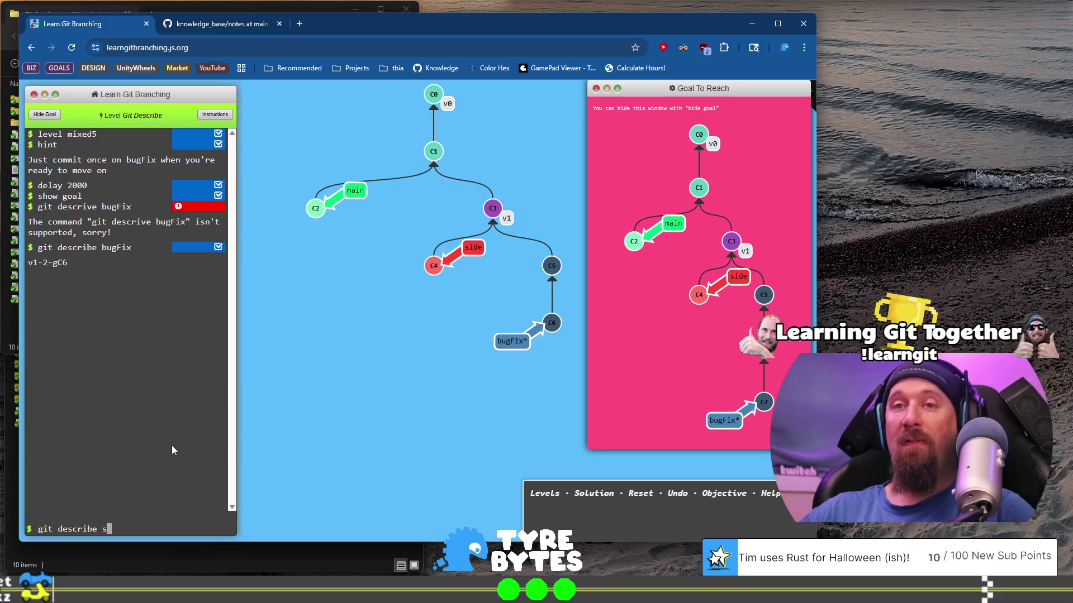
key("Return")
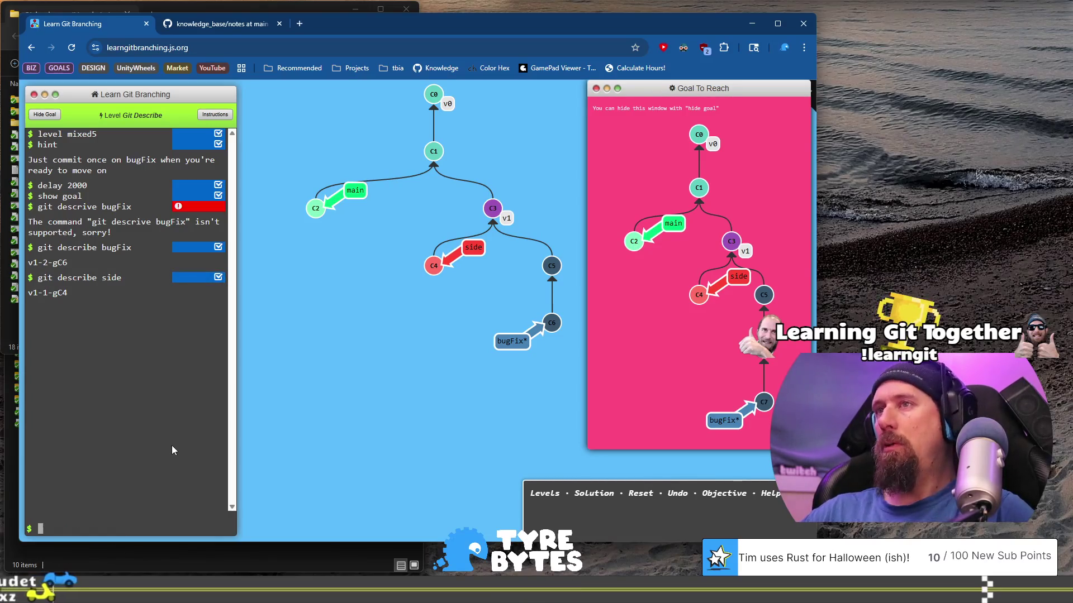
type("git ")
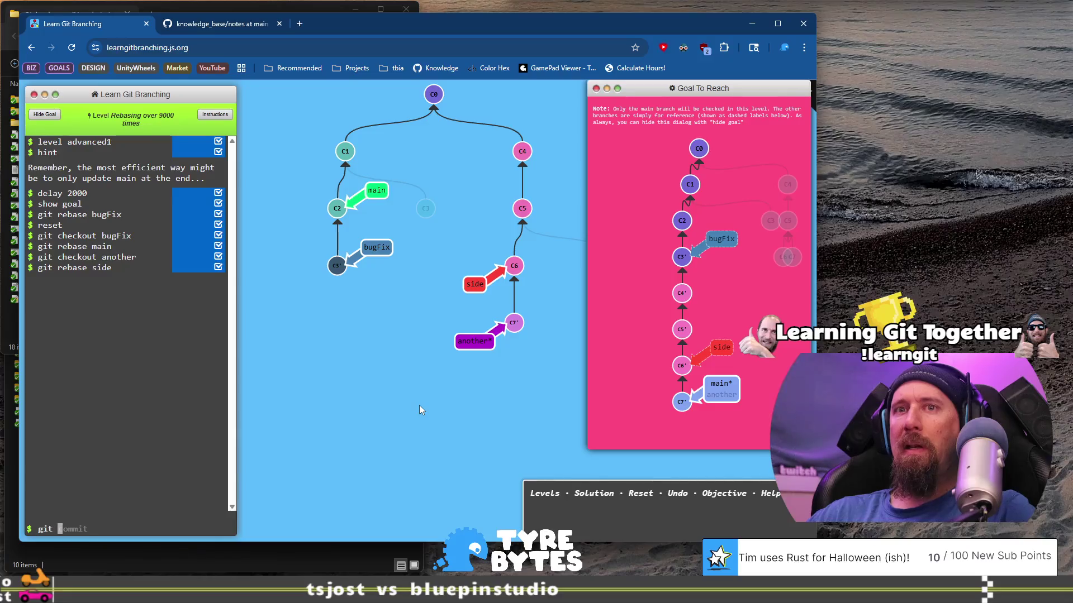
type("commit bugFix")
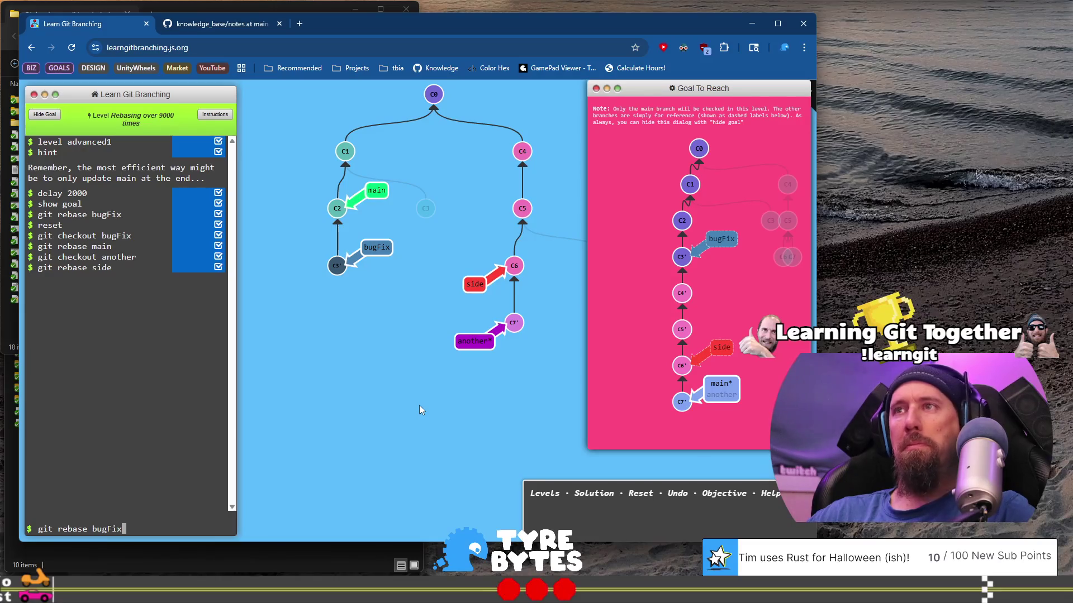
Step: Rebase another onto bugFix, check out main and rebase it onto another to solve the level
key("Return")
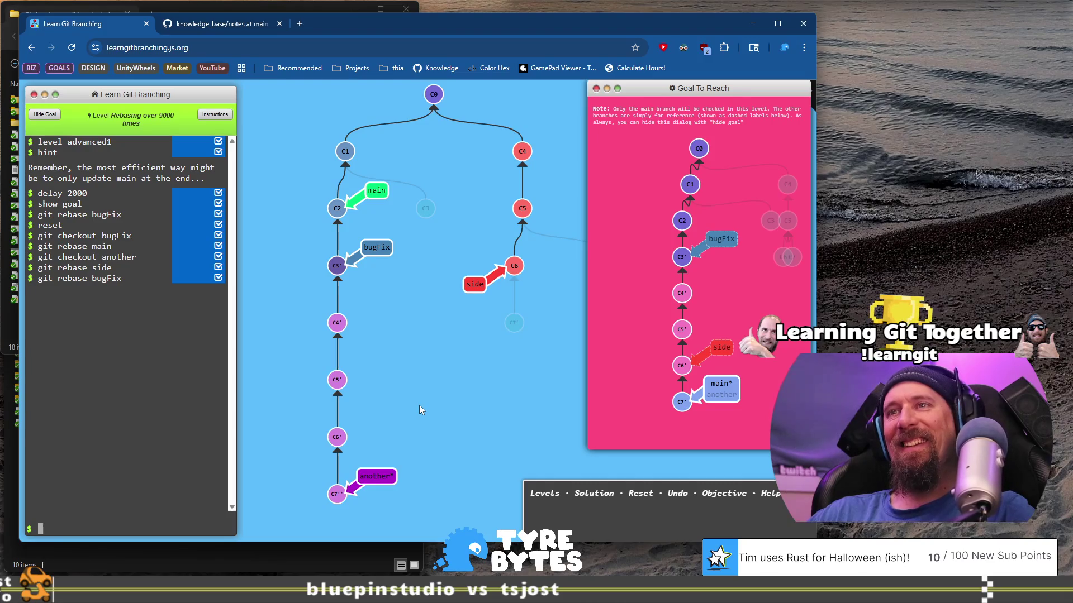
type("git ")
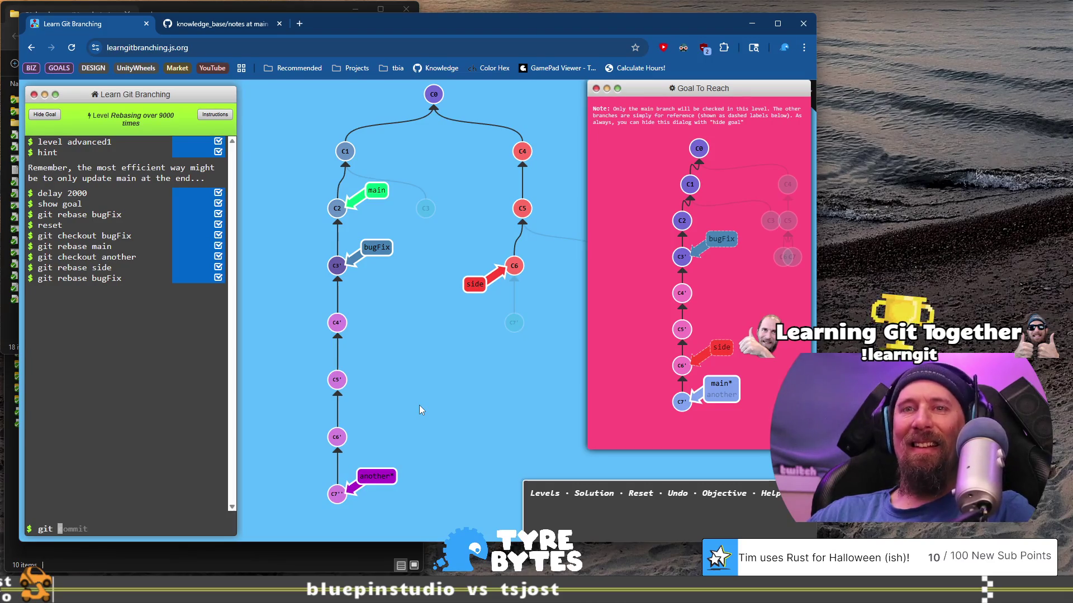
type("checkout main")
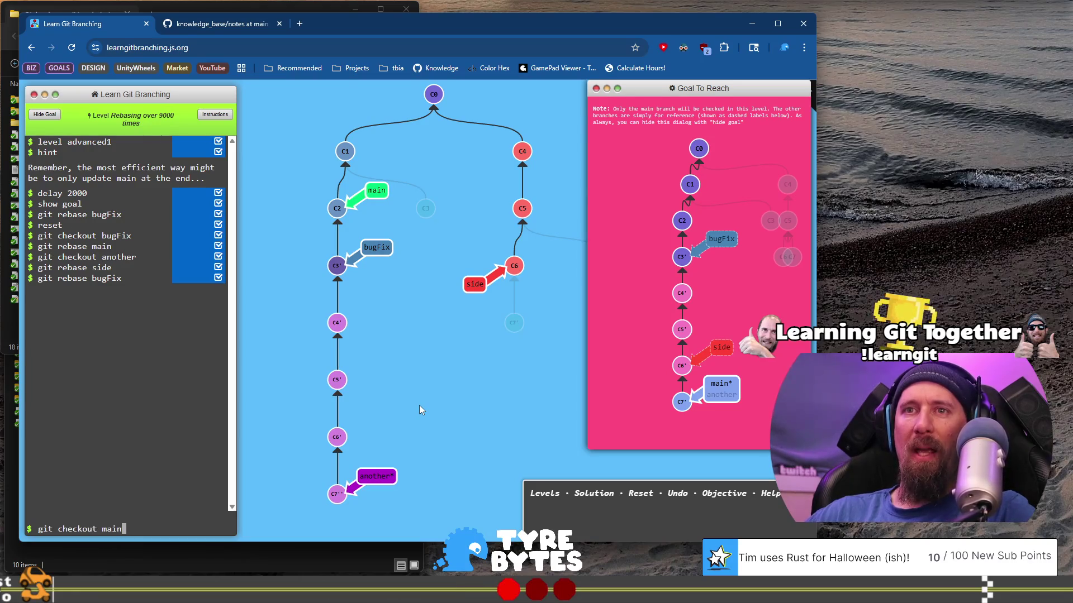
key("Return")
type("git rebase")
type(" n")
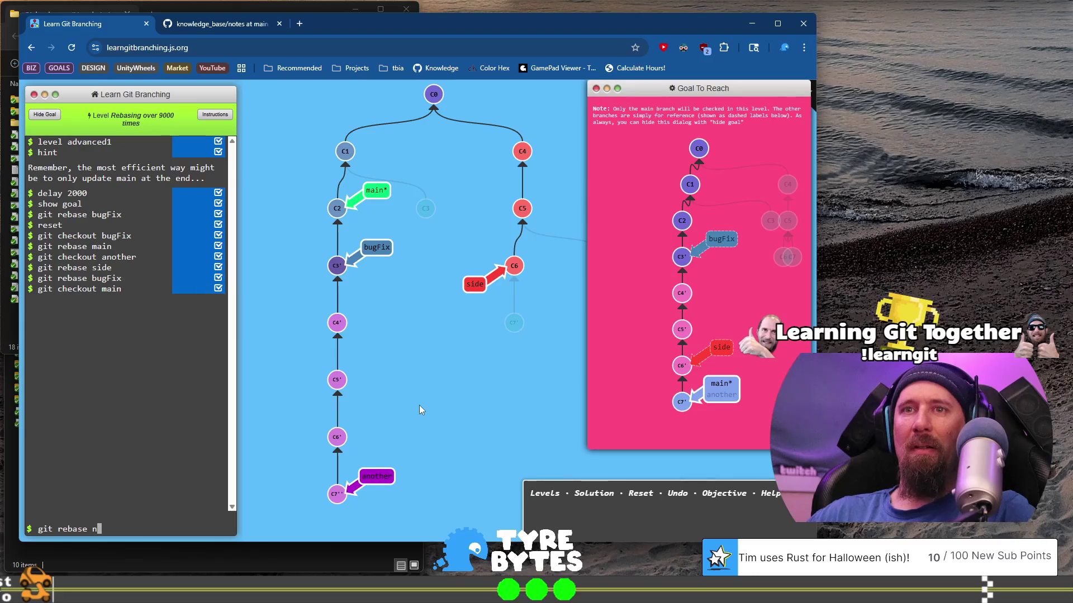
key("BackSpace")
type("another")
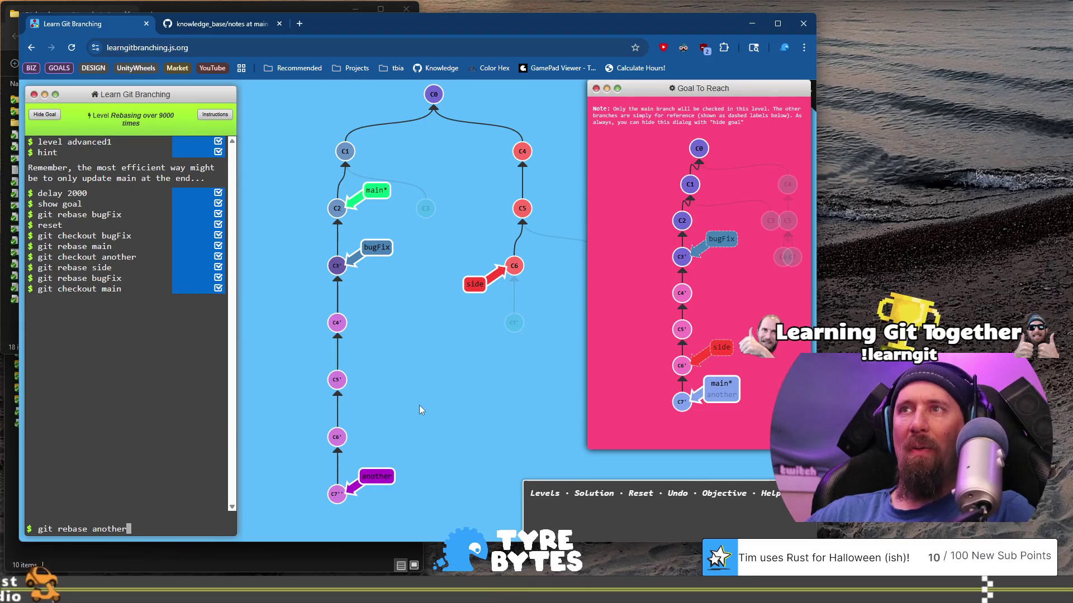
key("Return")
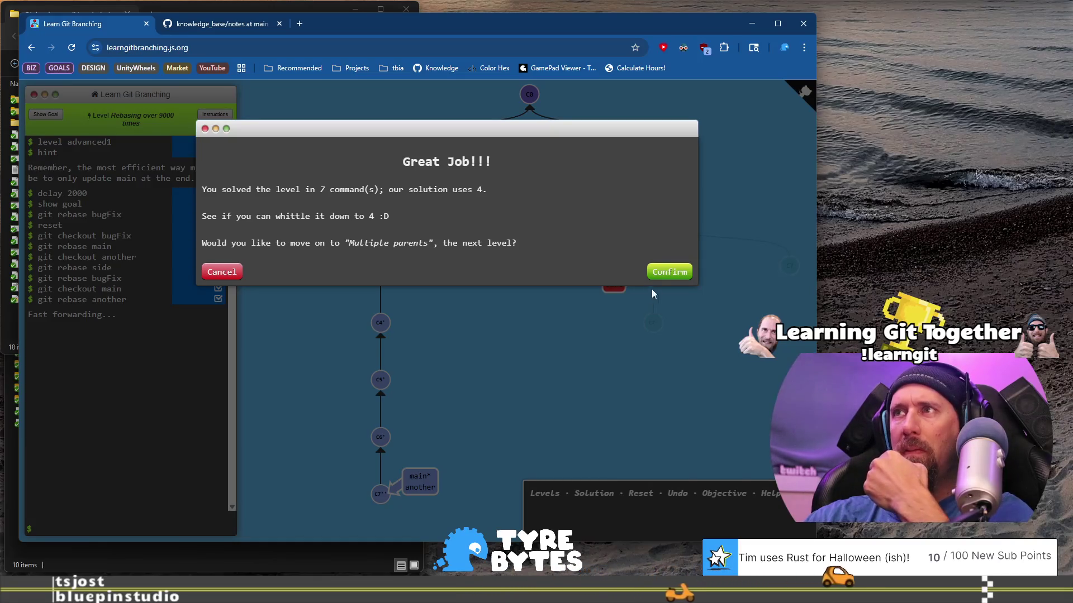
left_click(673, 279)
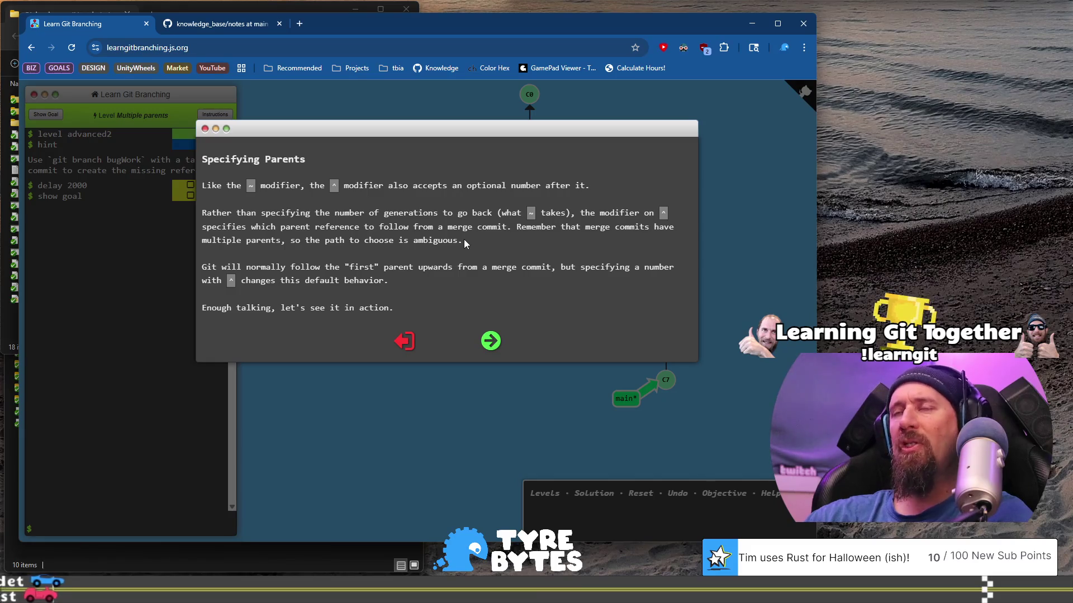
Step: Read the Specifying Parents explanation and advance to the git checkout main^ demonstration
mouse_move(464, 239)
left_mouse_down()
mouse_move(511, 229)
mouse_move(470, 232)
left_mouse_up()
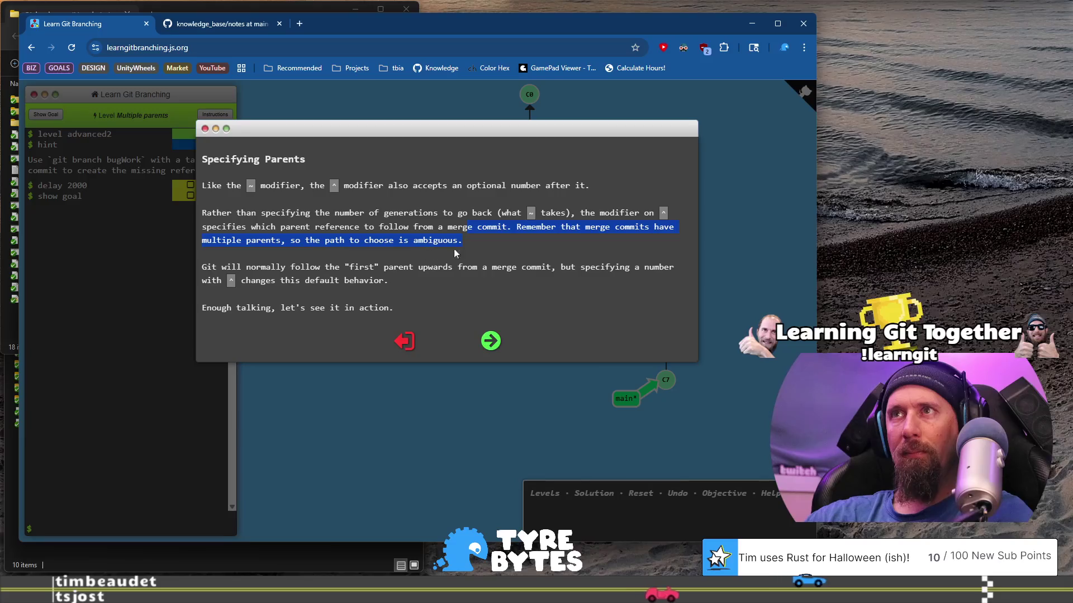
left_click(324, 243)
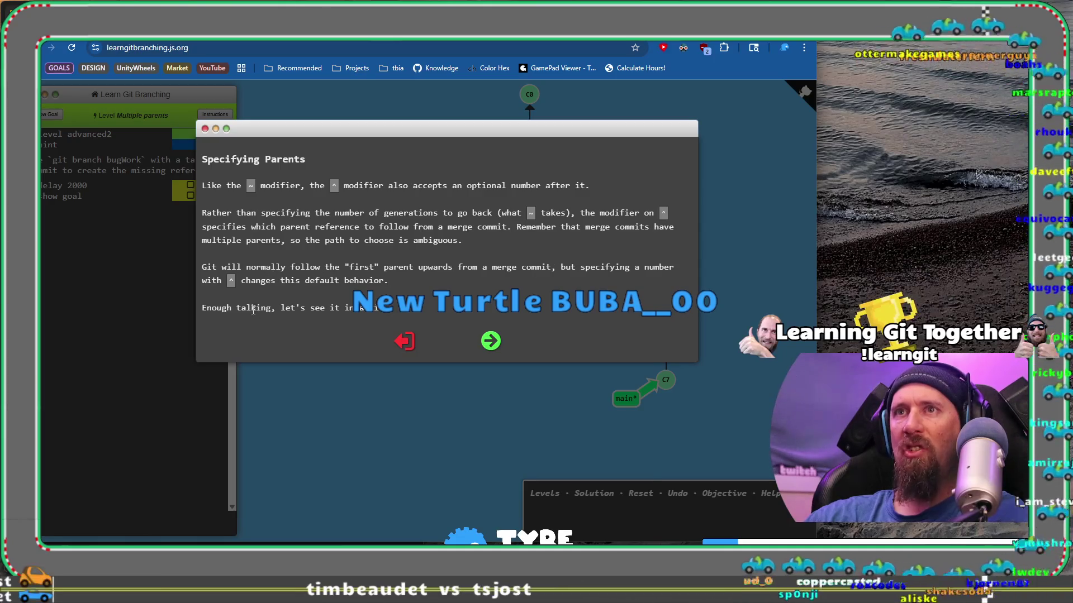
left_click(492, 342)
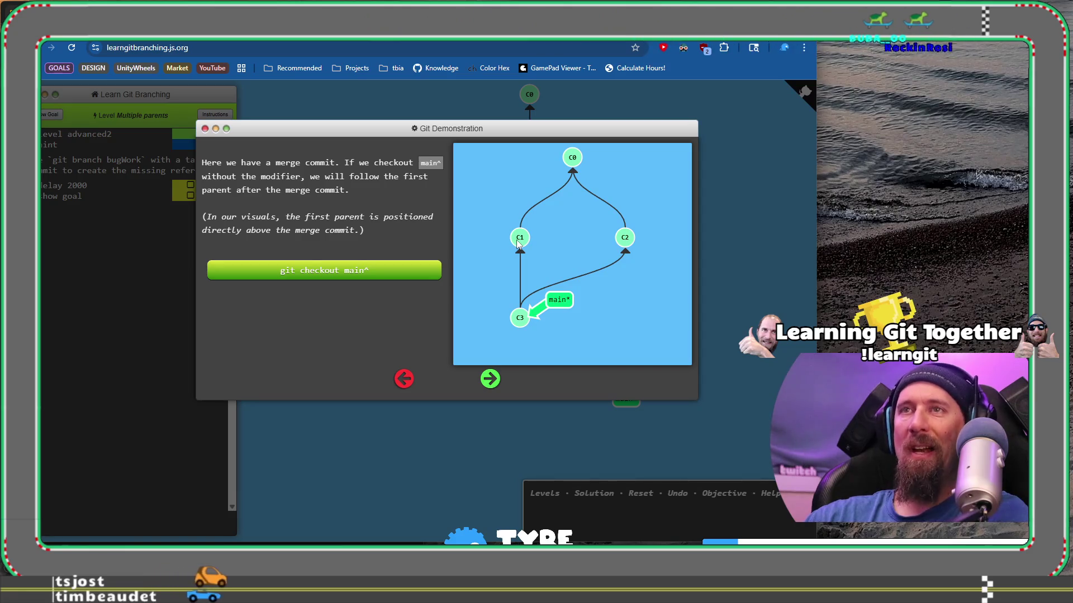
Step: Run the main^ and main^2 checkout demonstrations on the merge commit
left_click(377, 279)
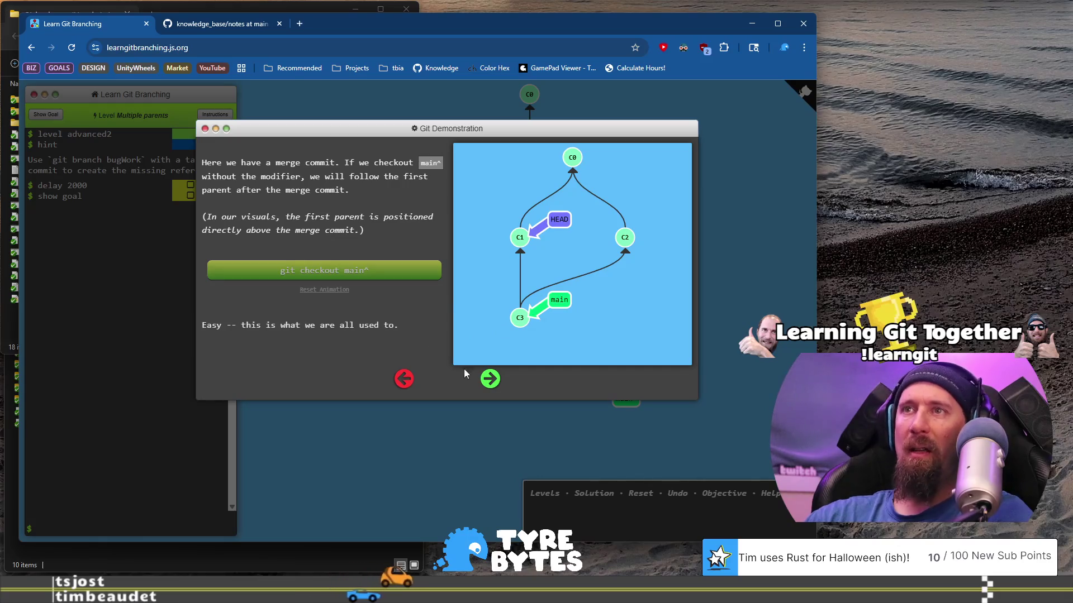
left_click(490, 379)
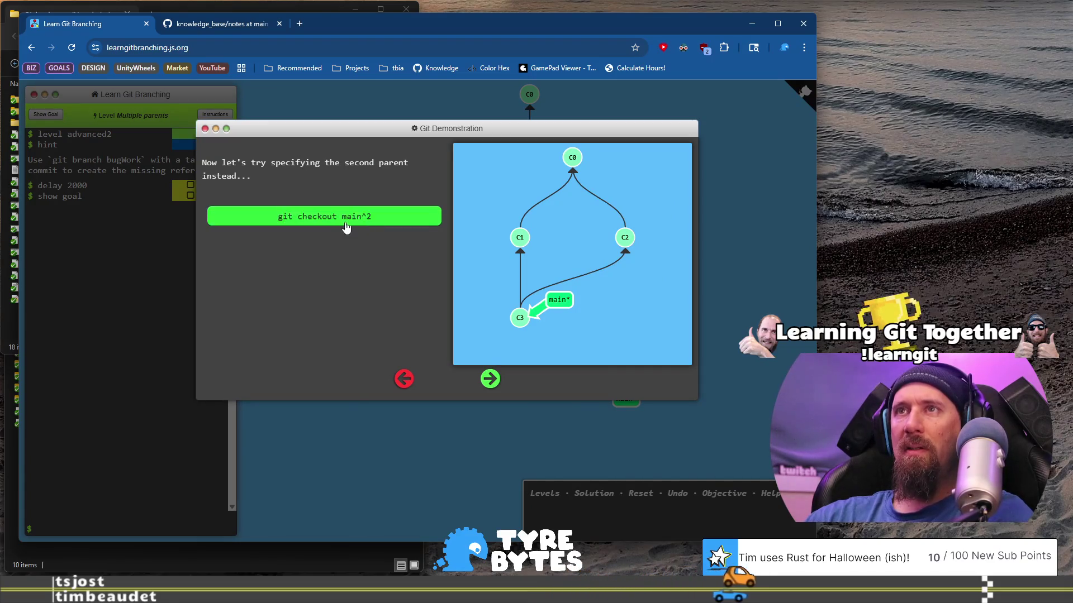
left_click(398, 218)
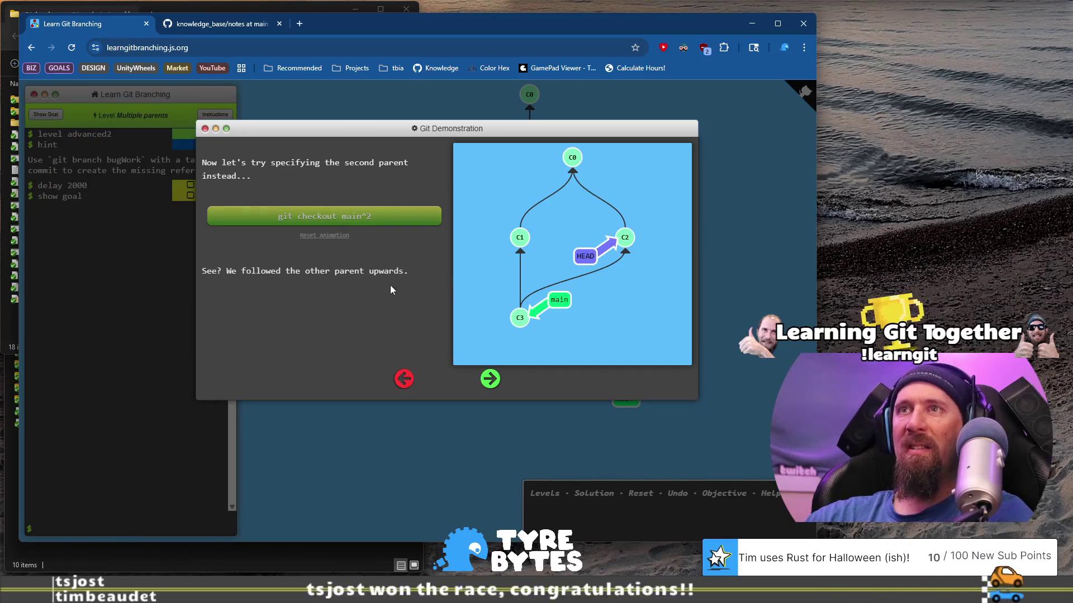
left_click(490, 379)
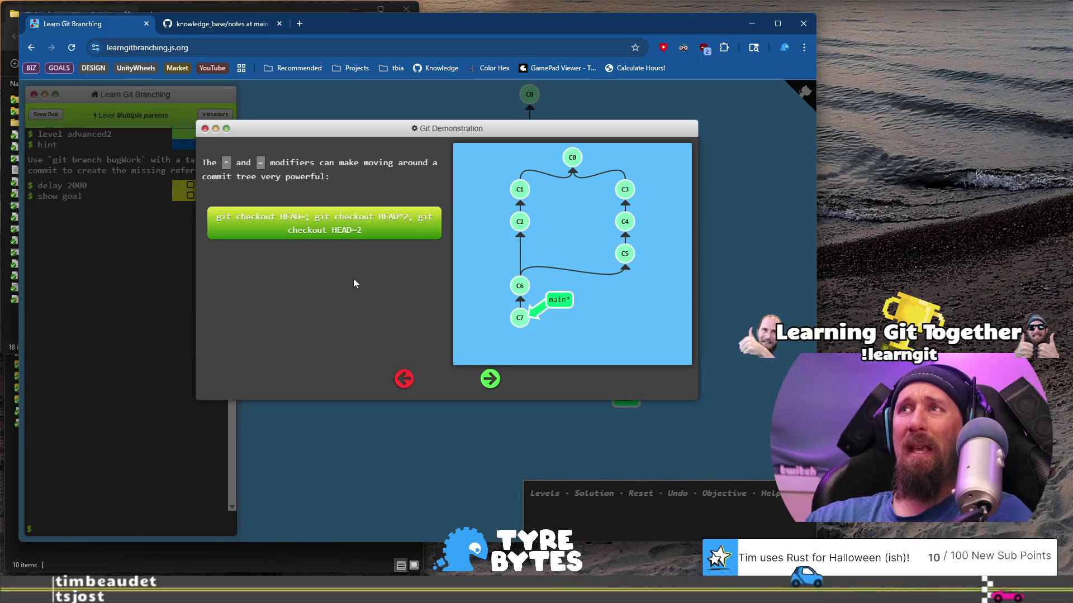
Step: Run the HEAD~, HEAD^2, HEAD~2 and HEAD~^2~2 demos, reaching Put it to practice
left_click(496, 383)
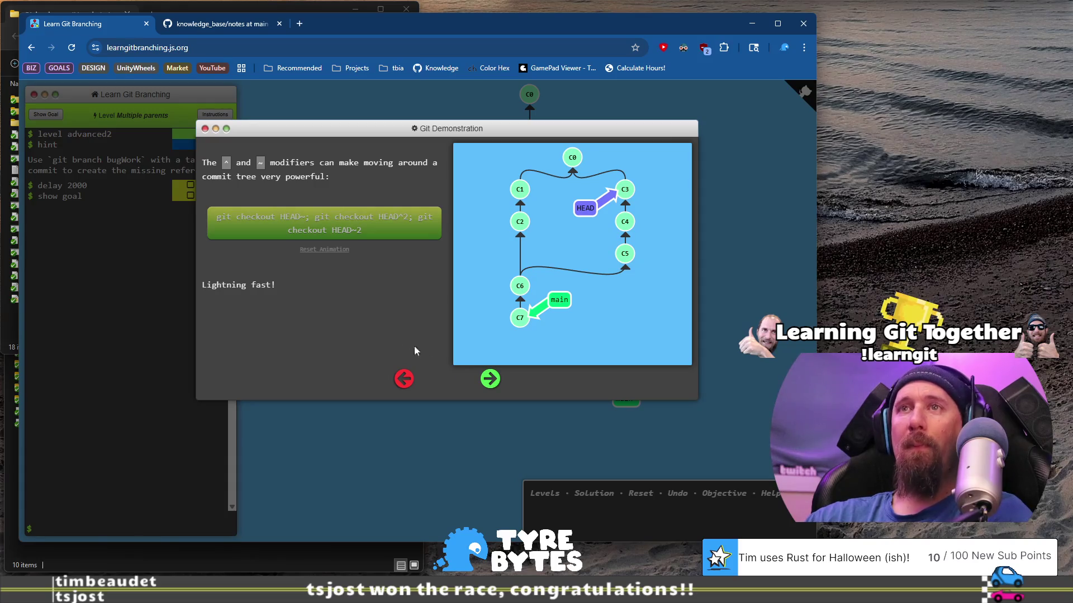
left_click(492, 382)
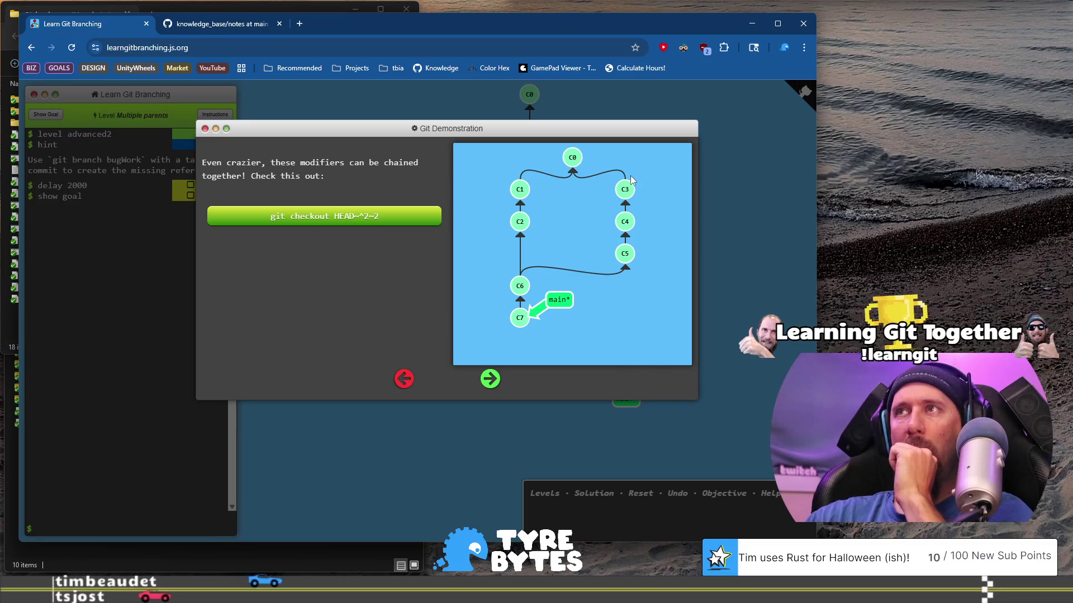
left_click(437, 218)
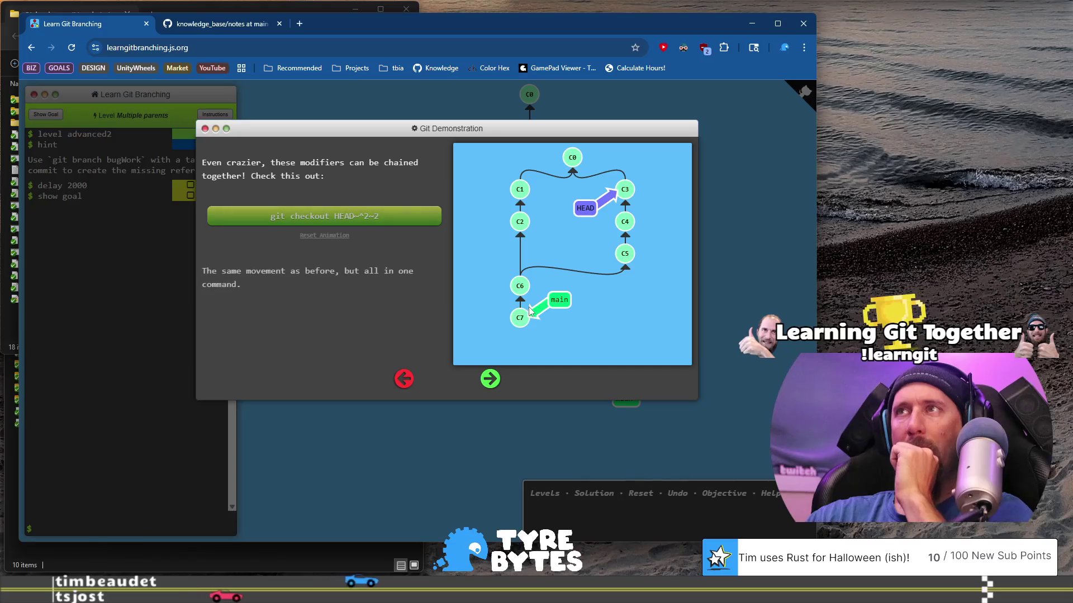
left_click(491, 380)
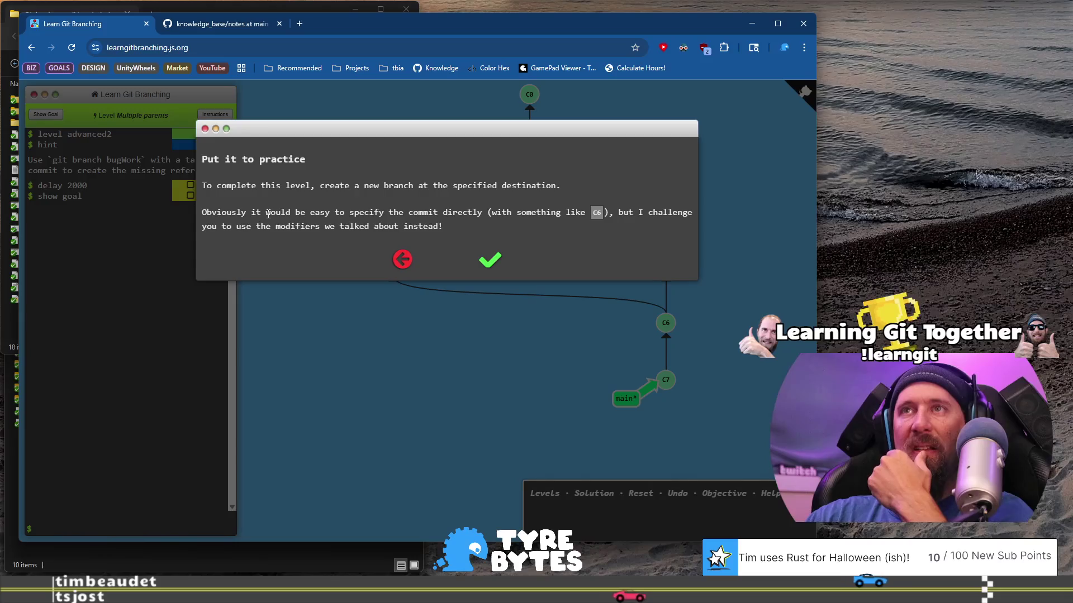
left_click_drag(367, 215, 419, 222)
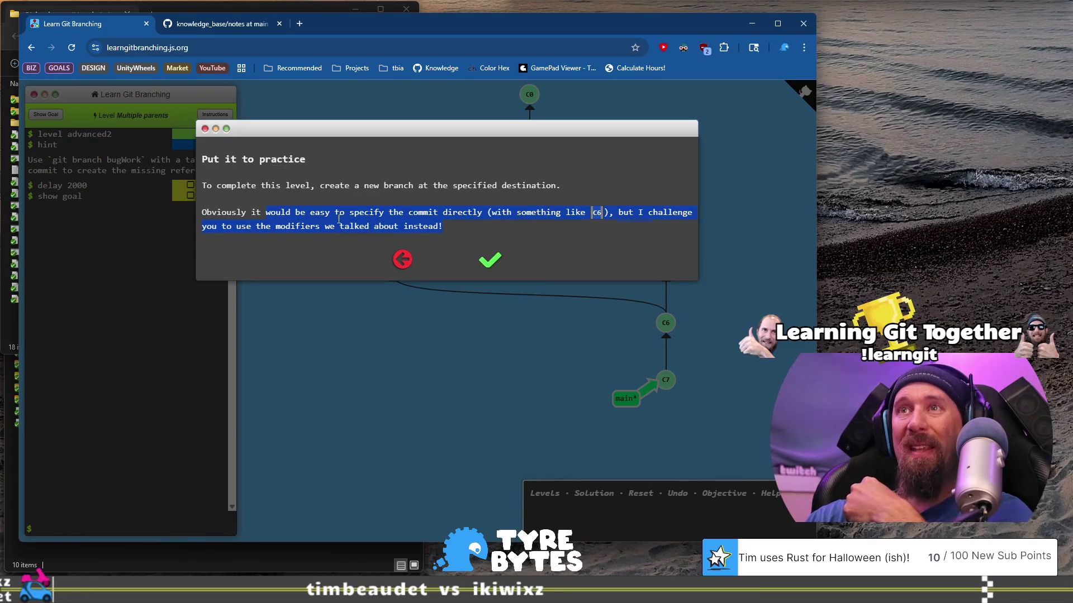
Step: Close the Put it to practice instructions to reveal the C0–C7 tree and bugWork goal
left_click(495, 263)
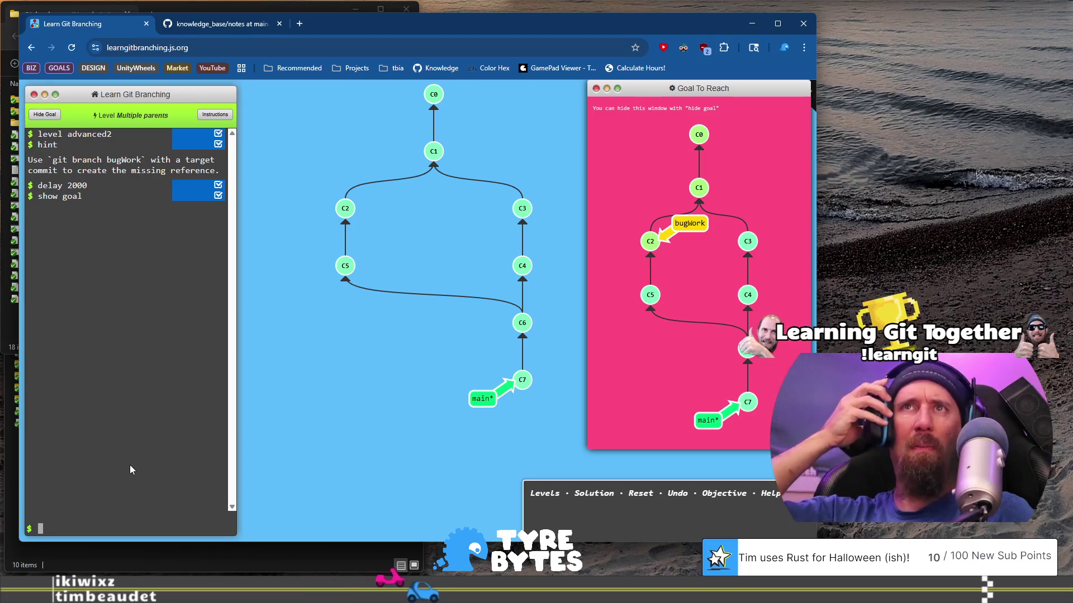
Step: Create bugWork at HEAD~^2^ with git branch, solving Multiple parents in one command
type("gi")
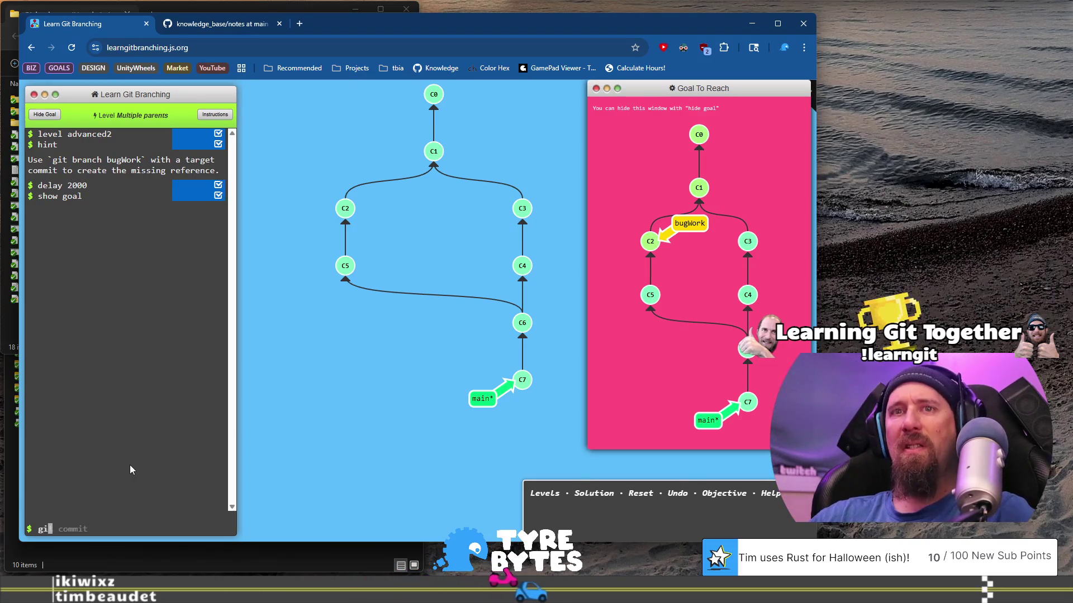
type("t brac")
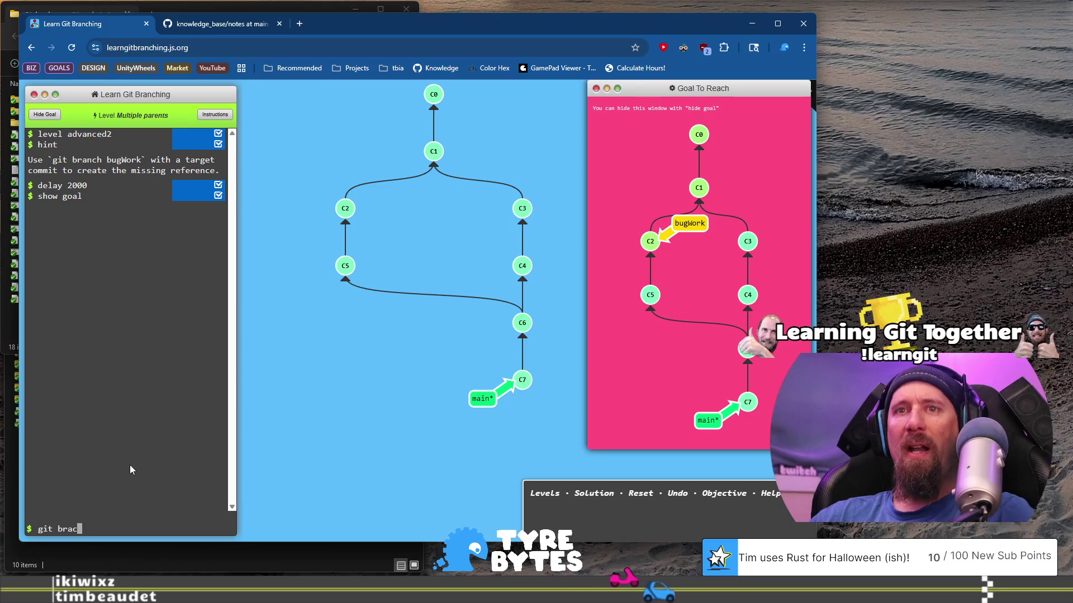
key("BackSpace")
type("nch ")
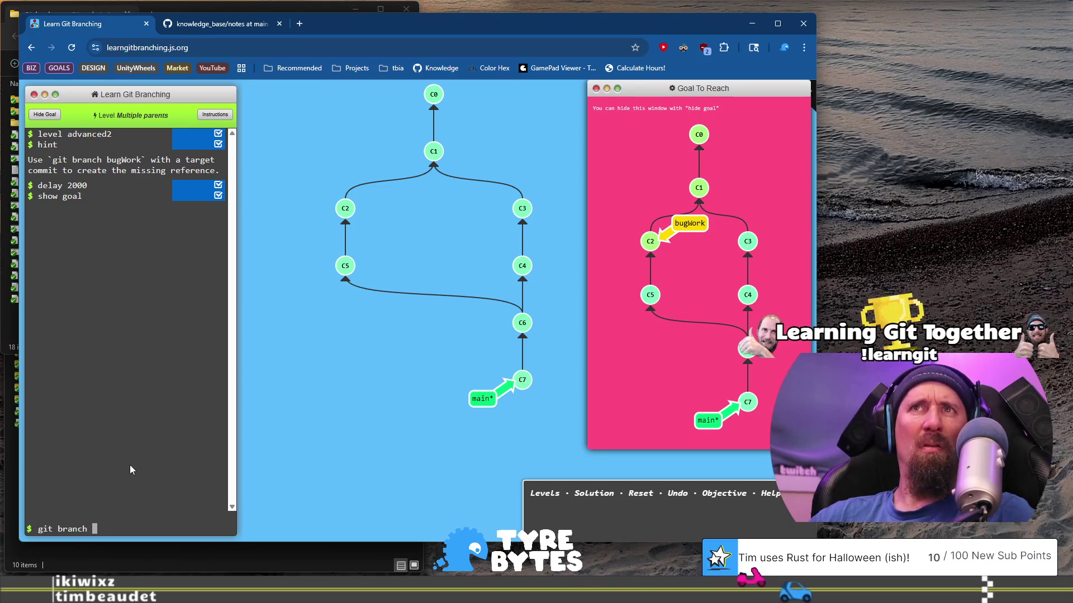
type("bugWorkd")
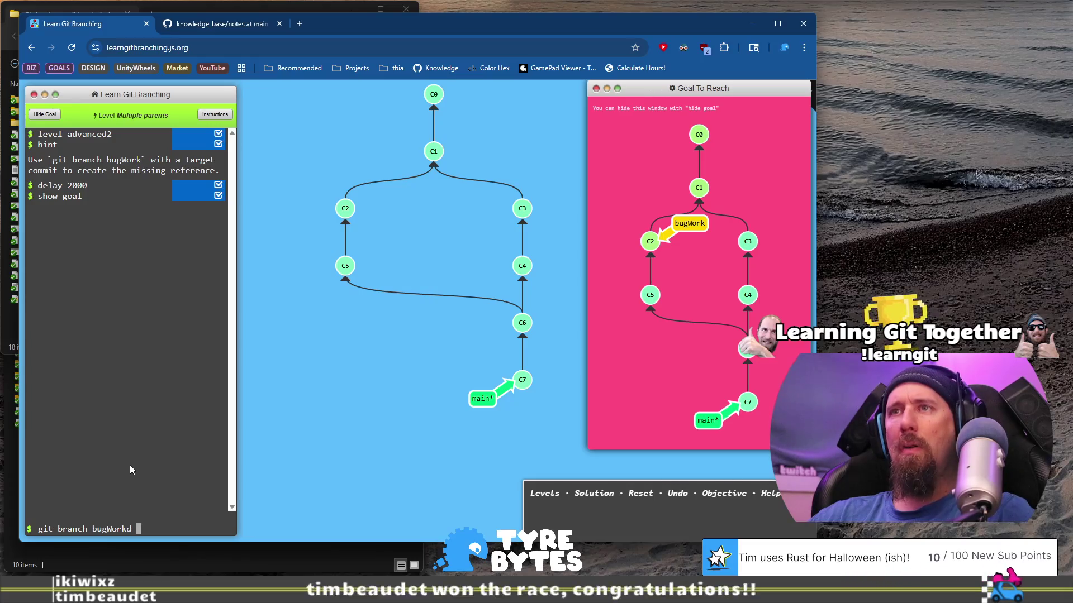
key("BackSpace")
key("BackSpace")
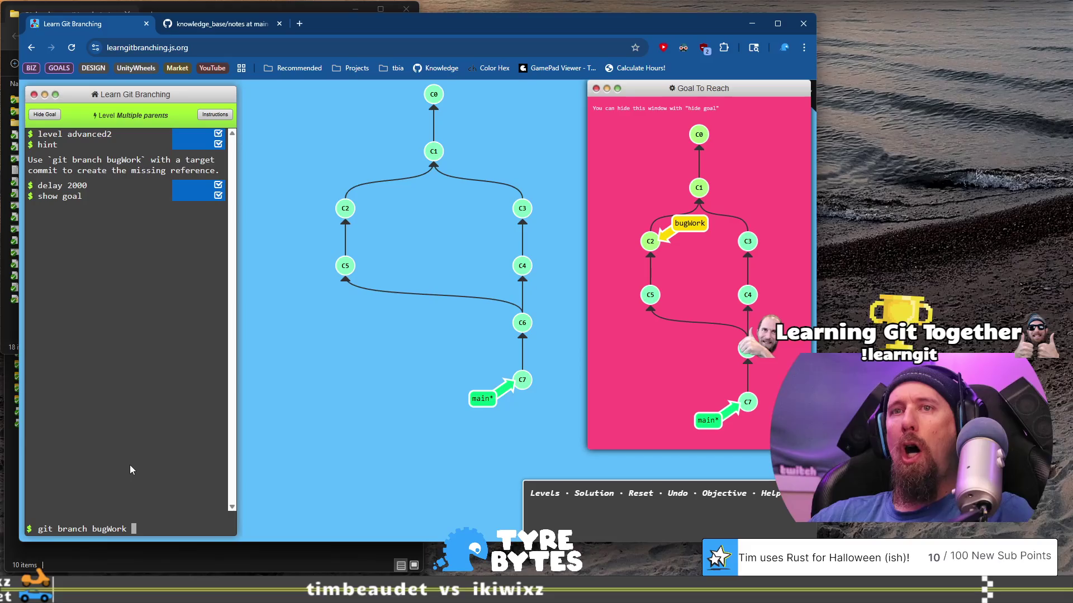
type("~")
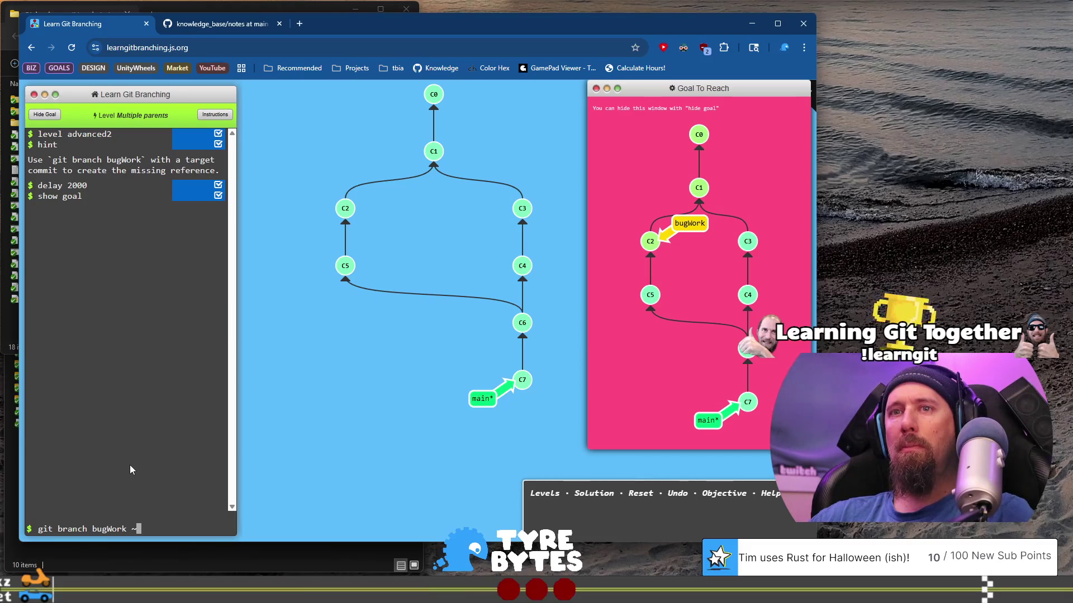
key("BackSpace")
type("HEAD~")
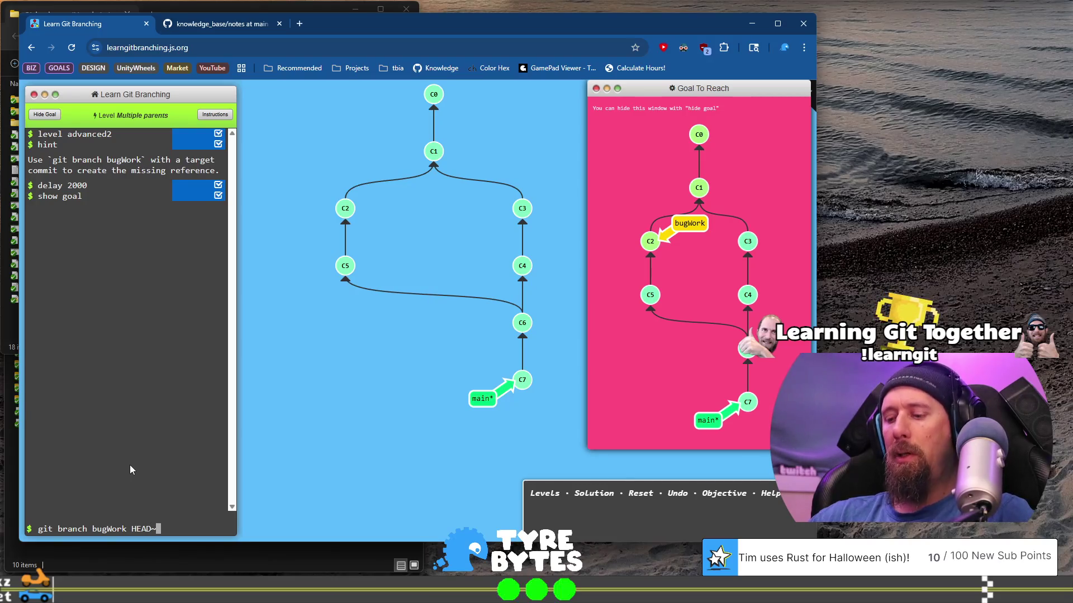
type("^")
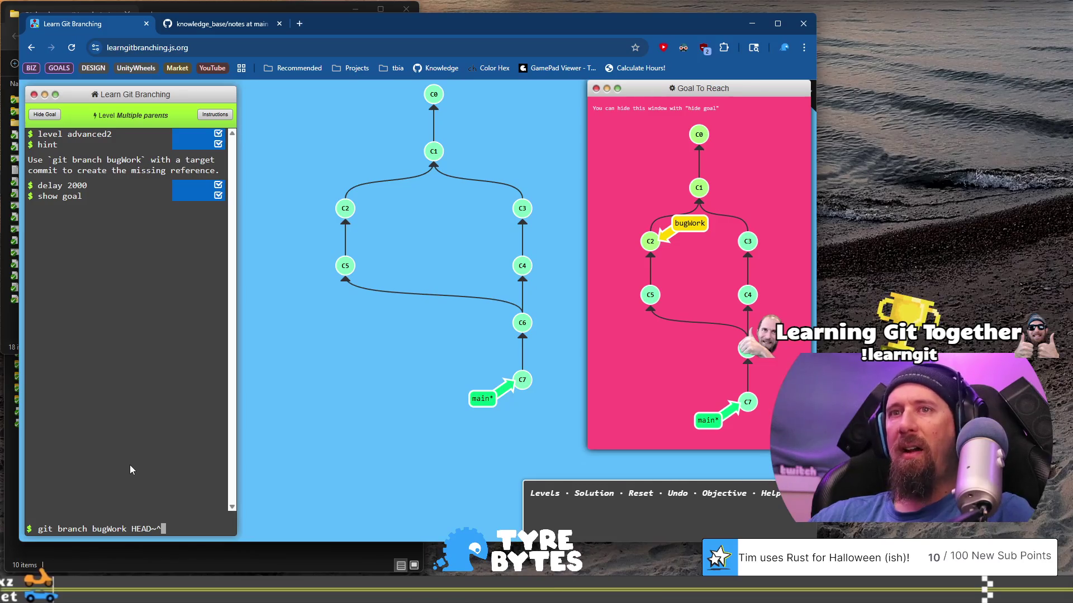
type("2")
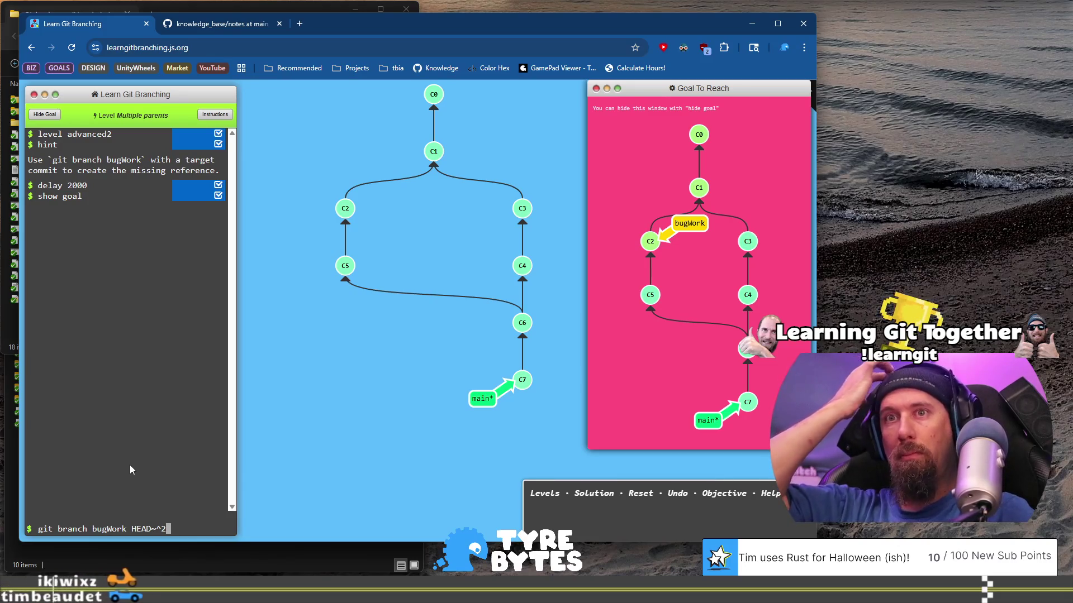
type("!")
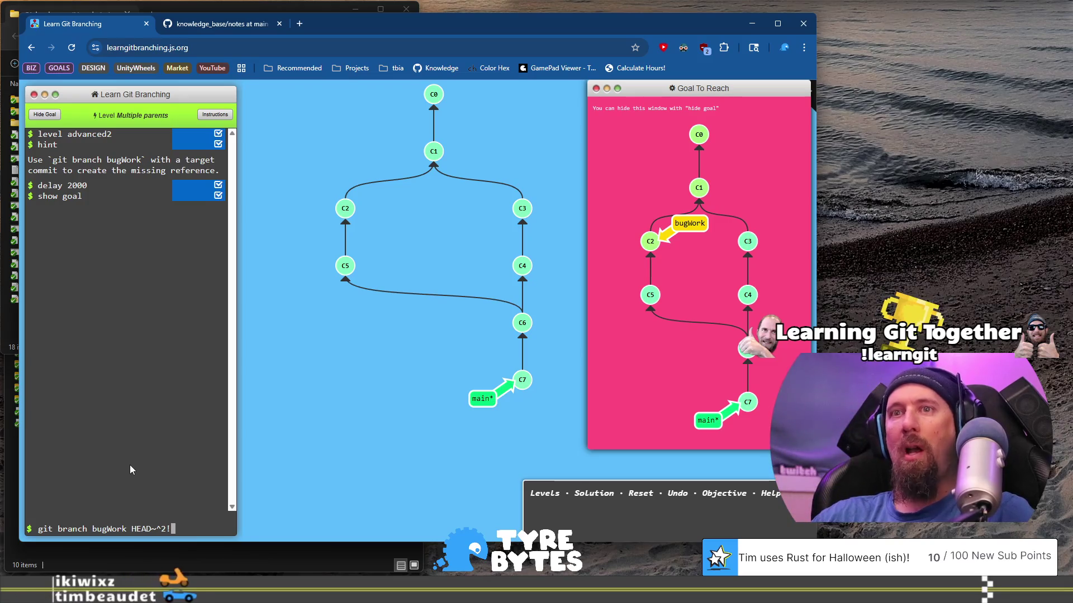
key("BackSpace")
type("^")
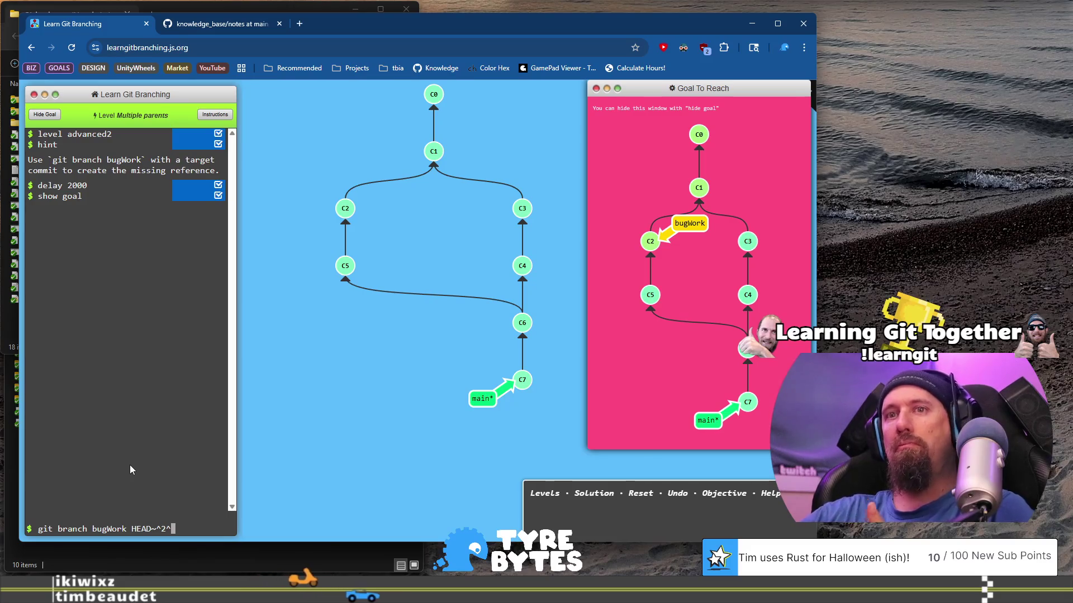
key("Return")
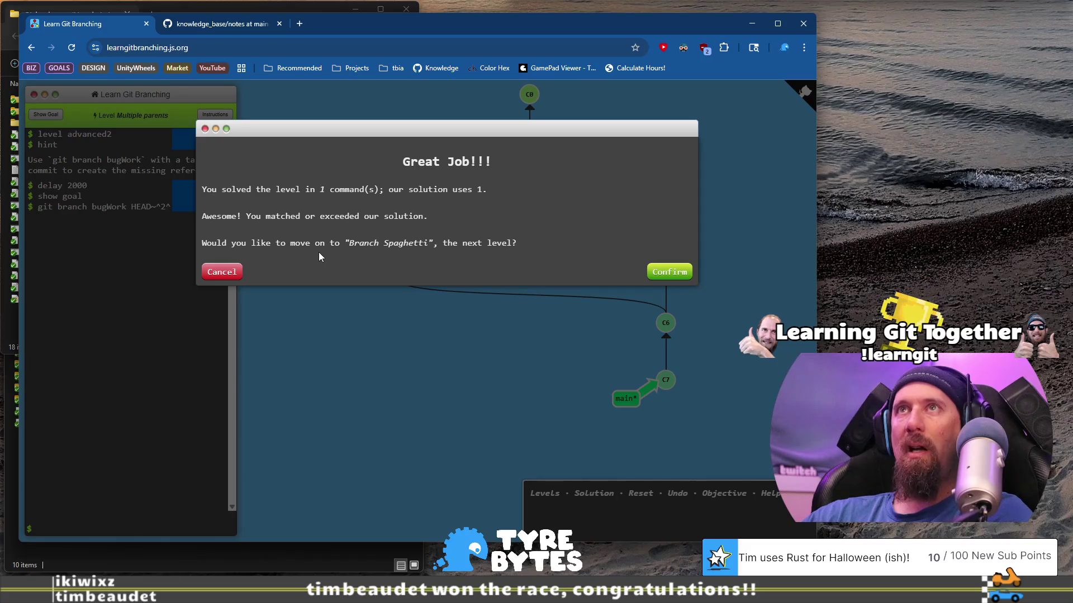
left_click(690, 274)
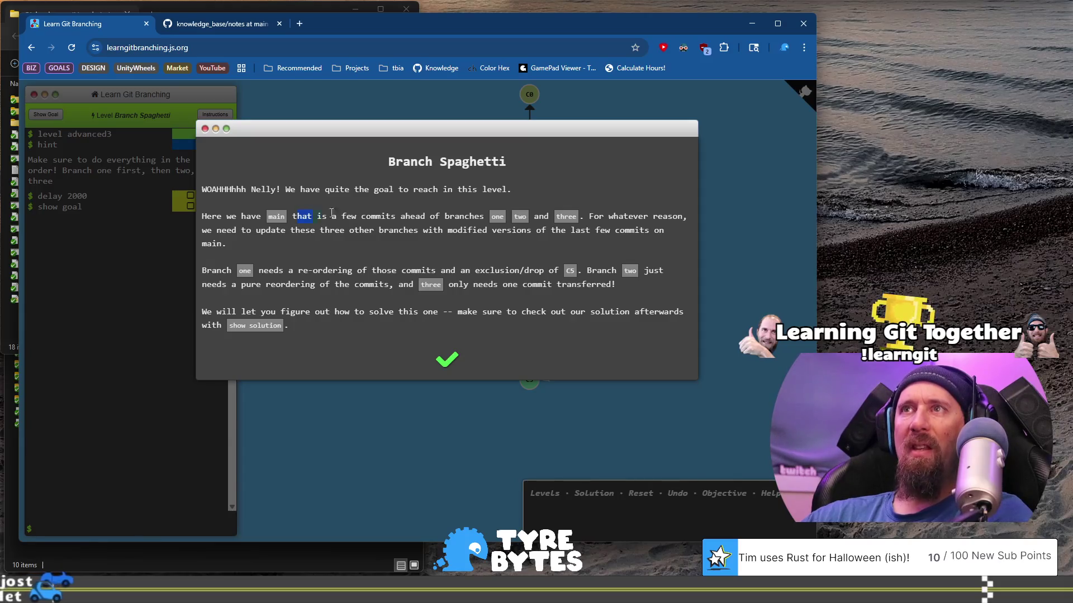
Step: Read the Branch Spaghetti intro about updating branches one, two and three, then close it
left_click_drag(454, 213, 464, 216)
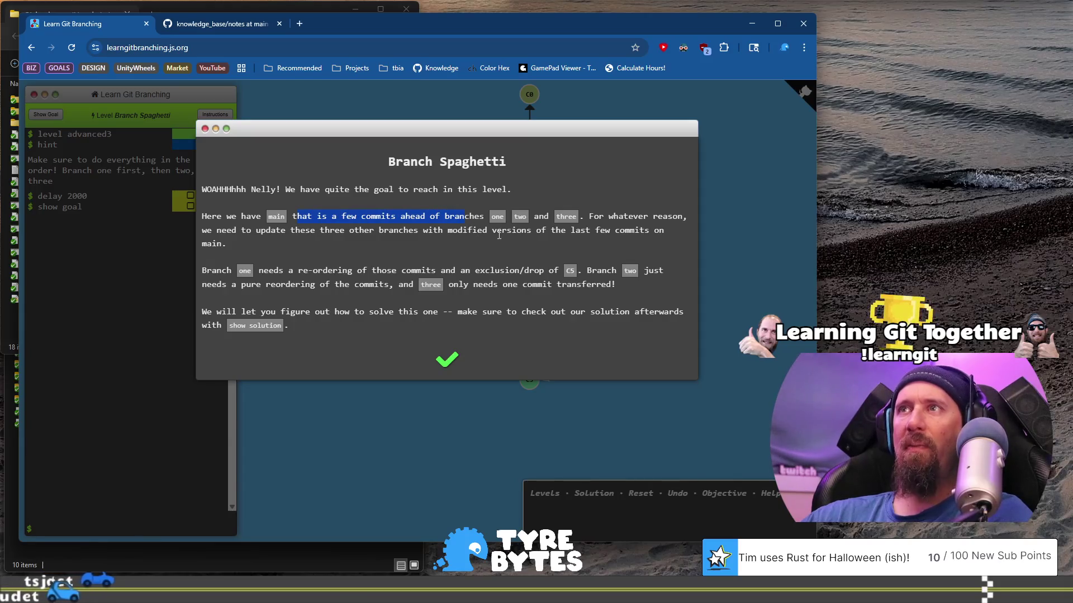
mouse_move(590, 217)
left_mouse_down()
mouse_move(589, 230)
mouse_move(375, 232)
mouse_move(661, 233)
left_mouse_up()
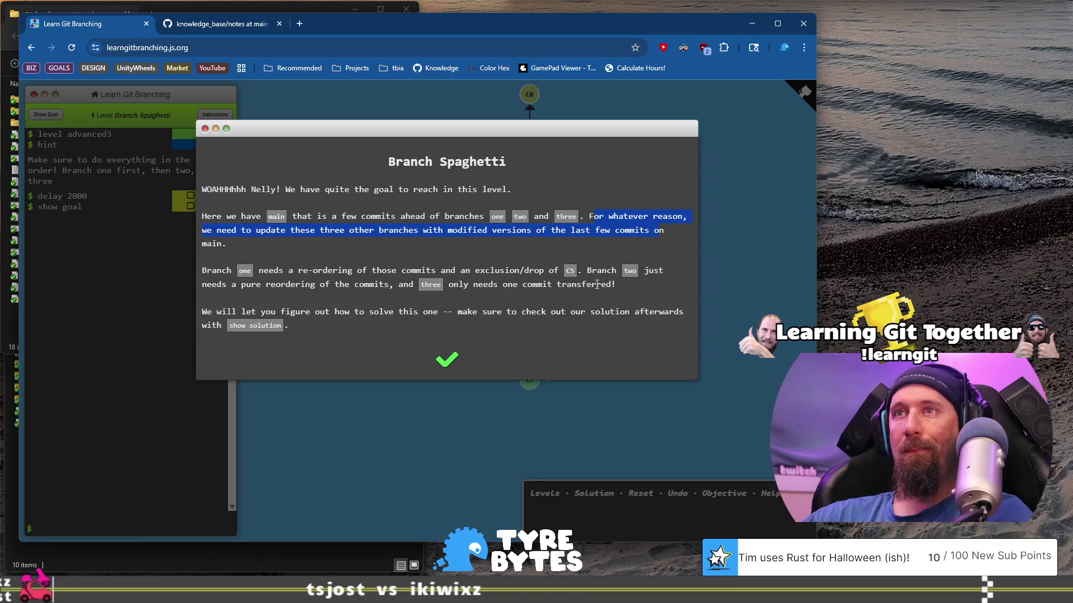
left_click(447, 361)
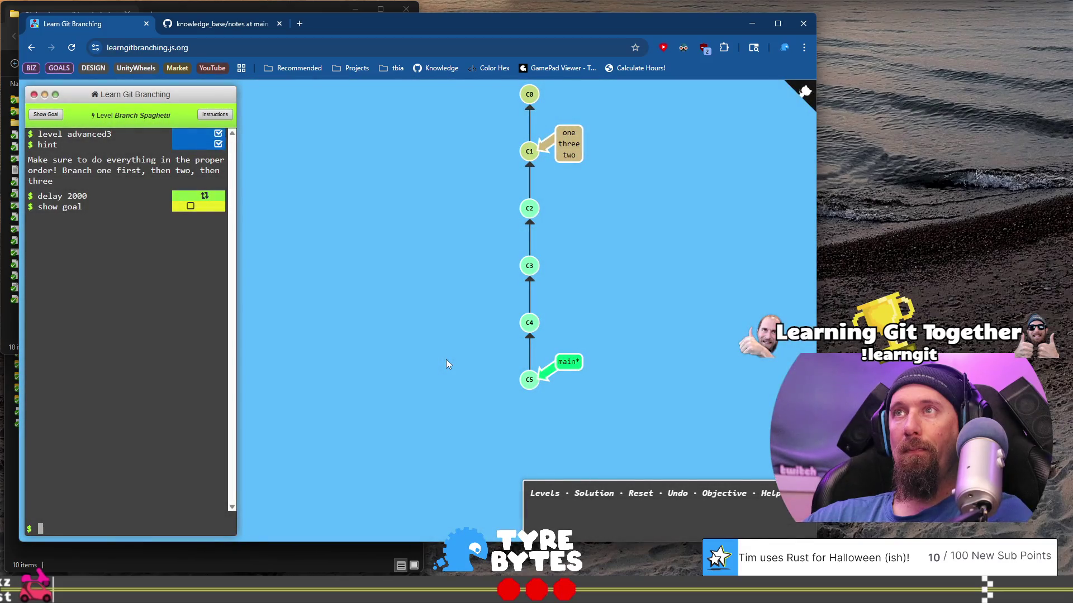
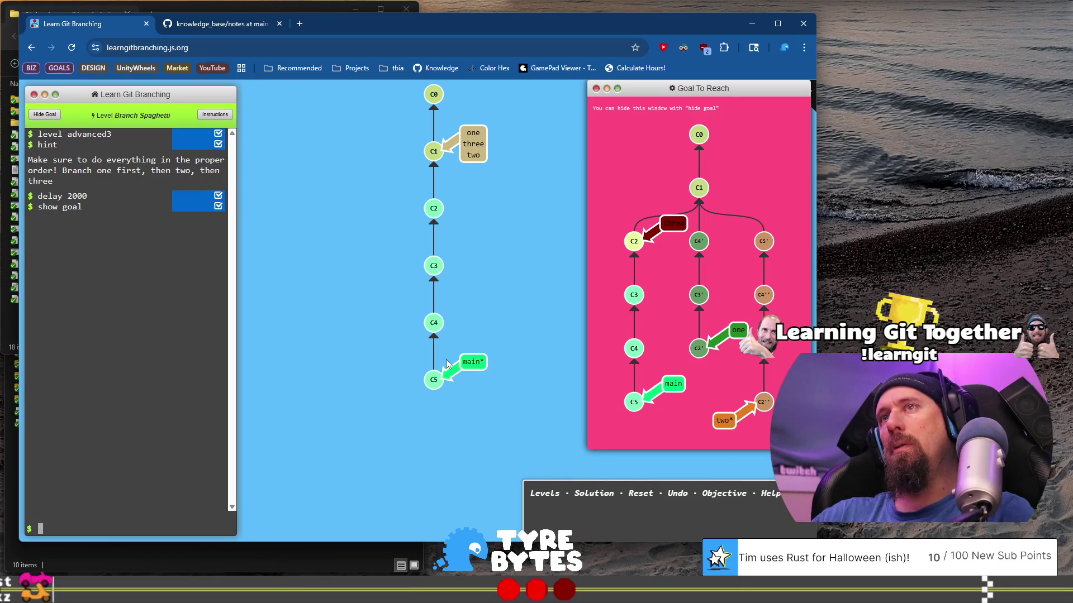
Step: Move HEAD three commits back from main and set up branch three there
type("gi")
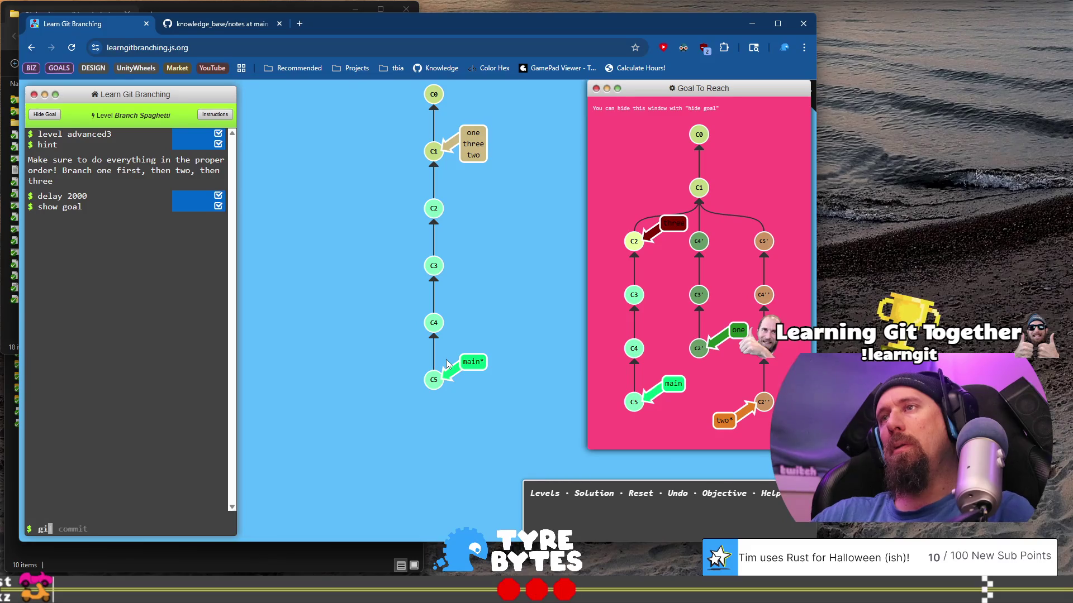
type("t checkout HEAD")
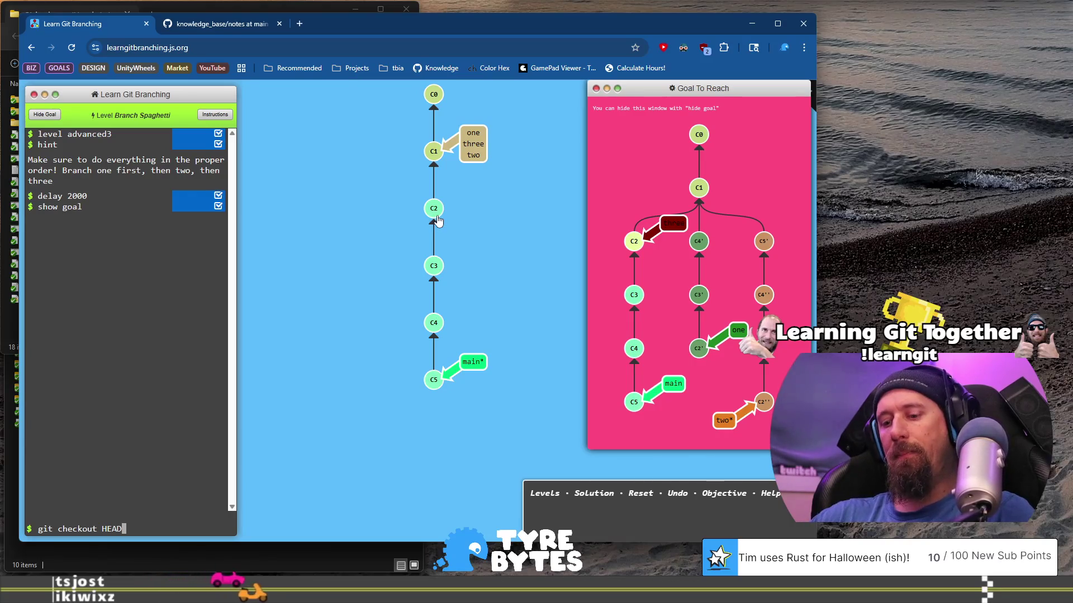
type("^^^")
key("Return")
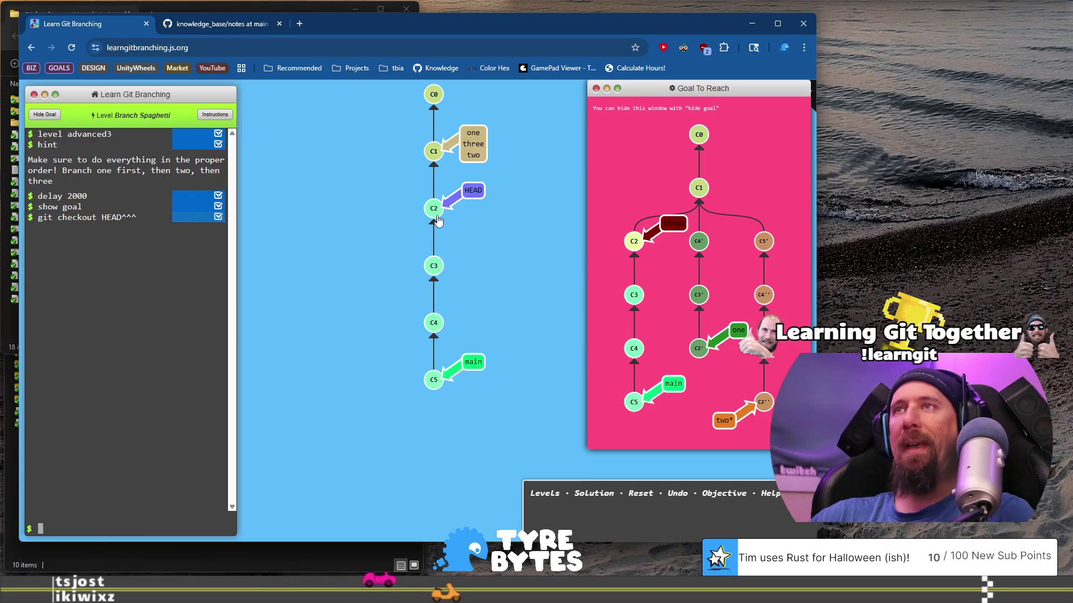
type("git branch three")
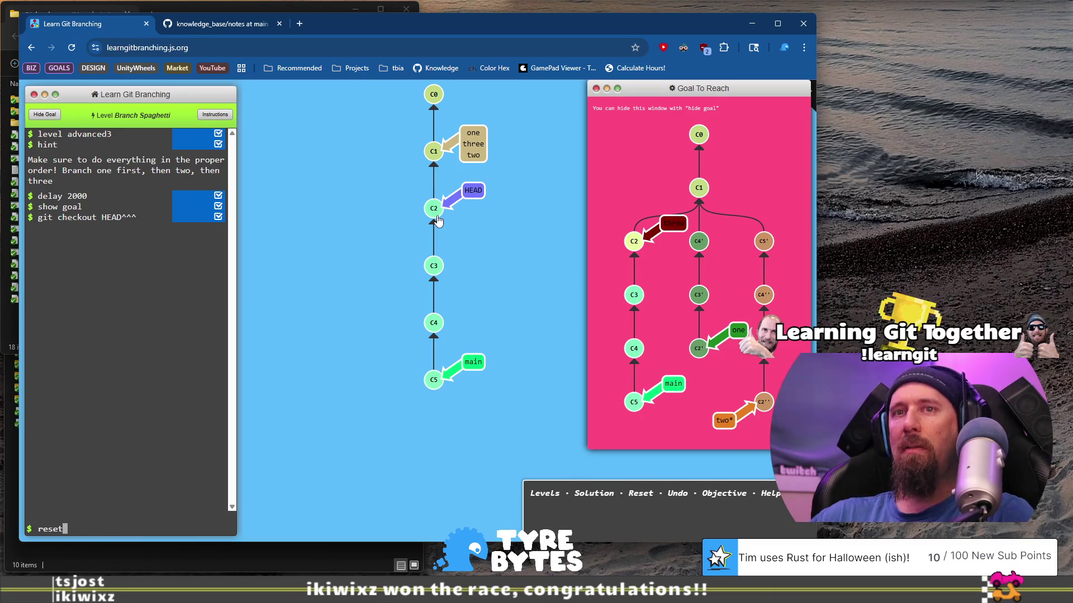
key("Return")
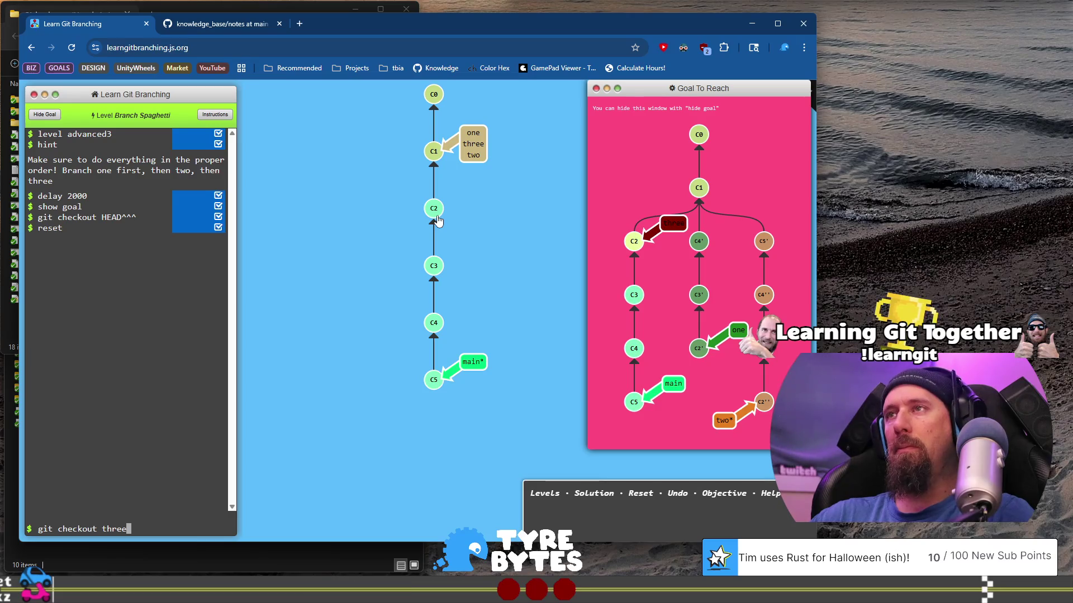
key("Return")
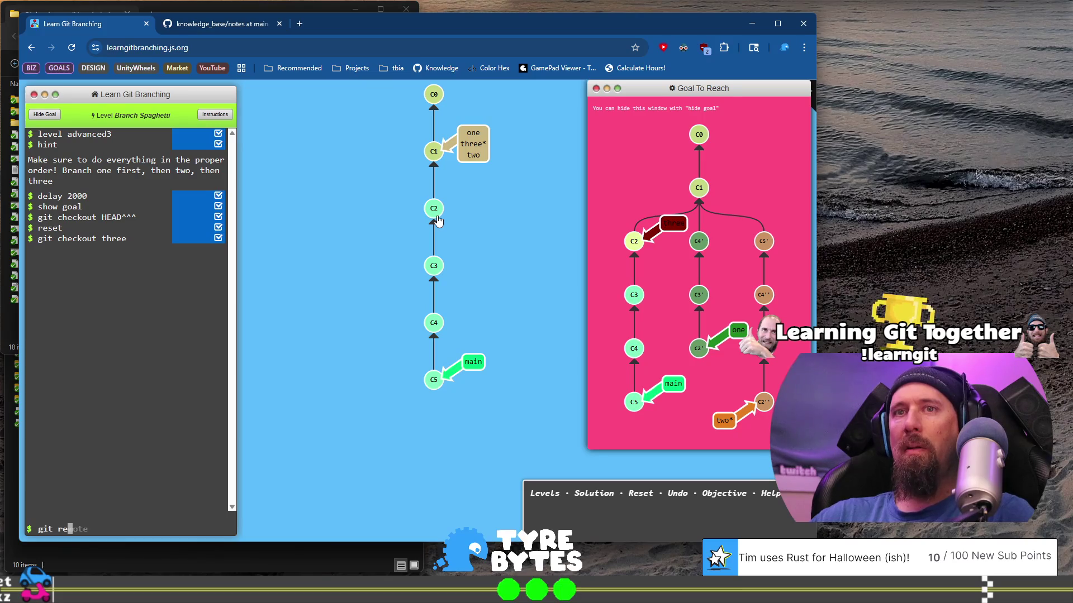
Step: Rebase branch three onto commit C2
type("HEA")
key("BackSpace")
key("BackSpace")
key("BackSpace")
type("C")
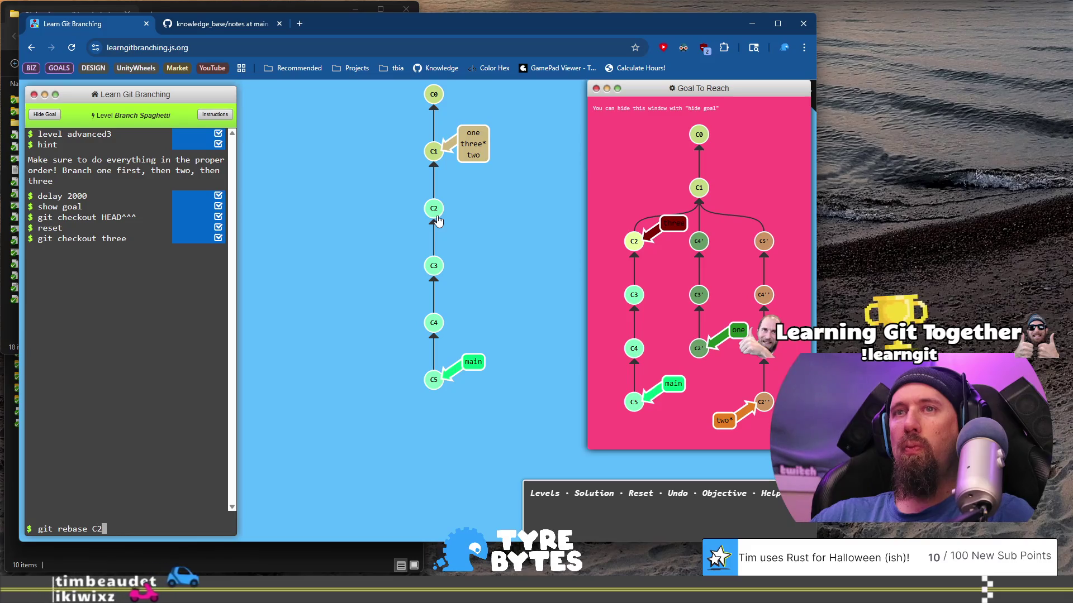
type("2")
key("Return")
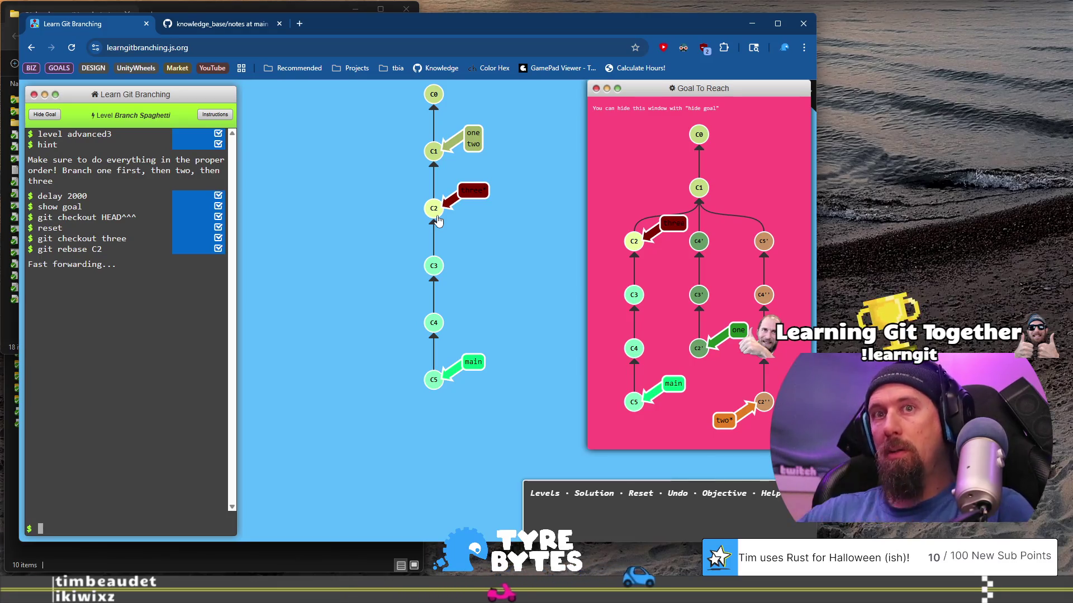
Step: Rebase main onto one, then start an interactive rebase of main onto one
type("git rebase")
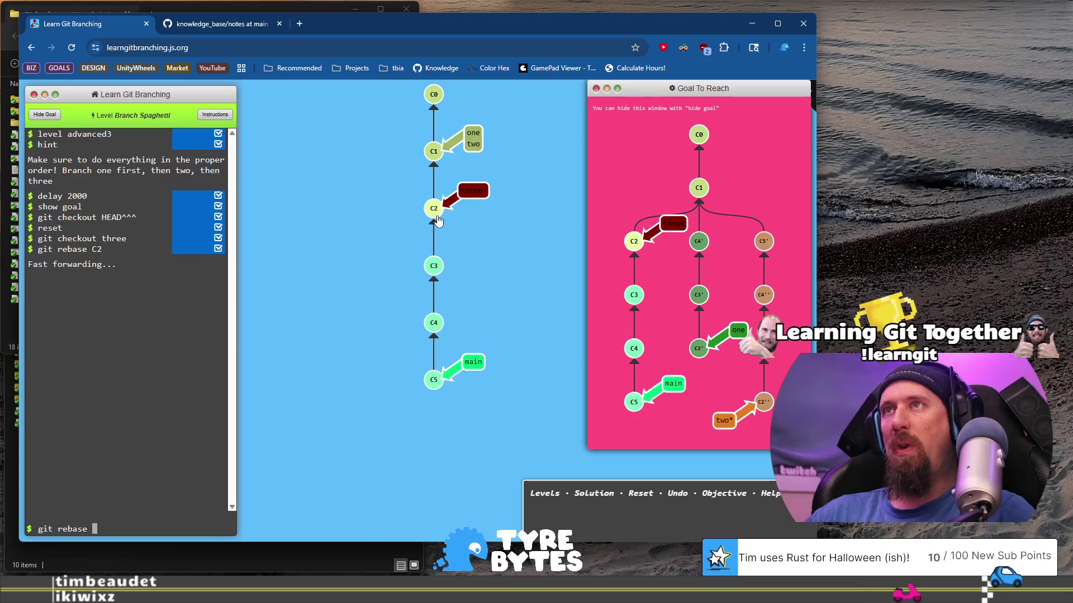
type("one main")
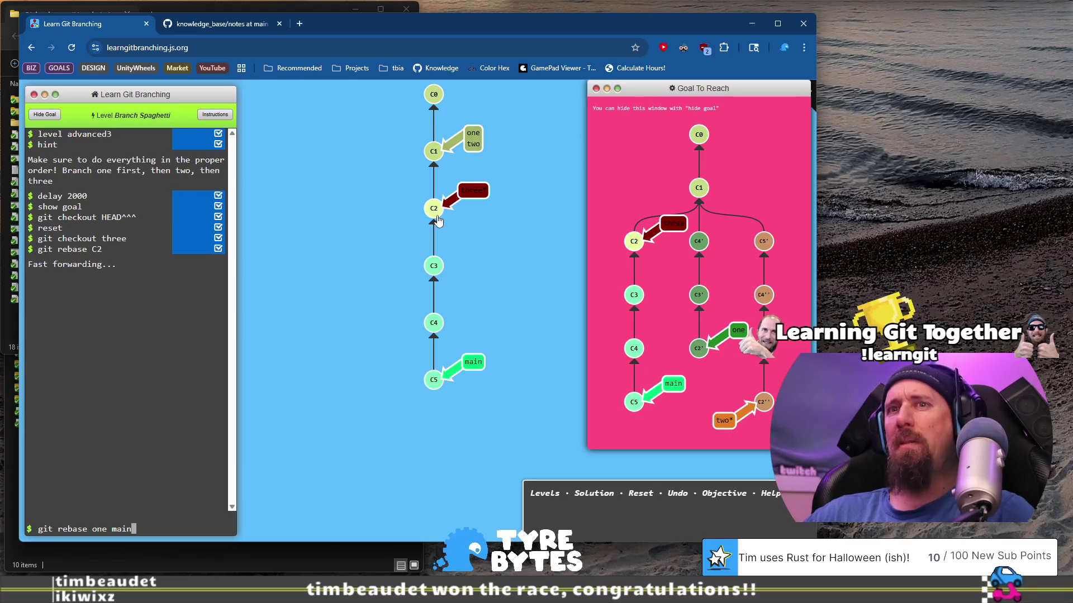
key("Return")
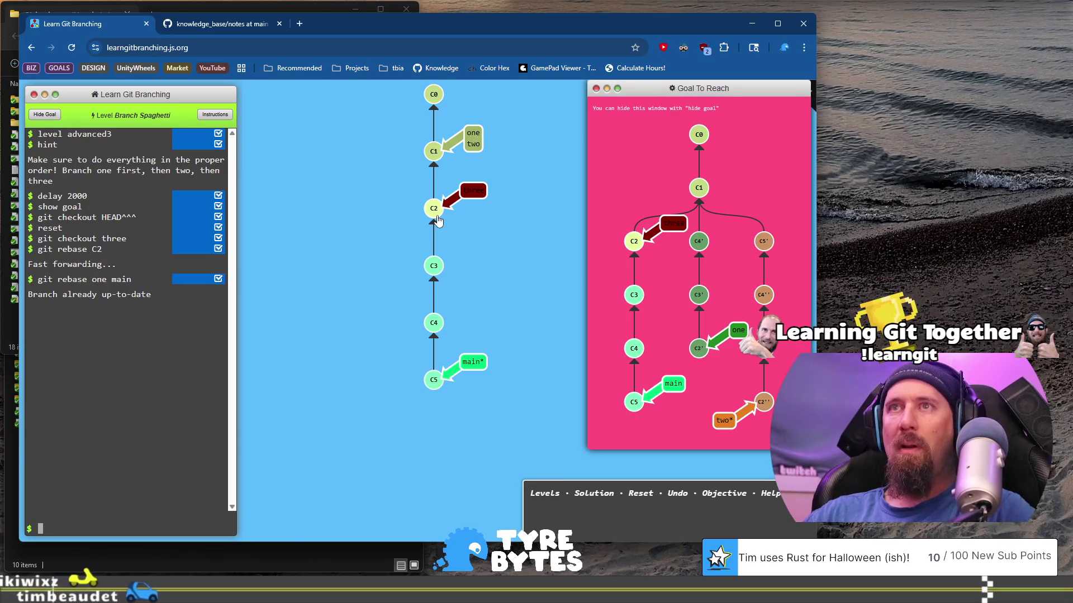
type("git rebase -i ")
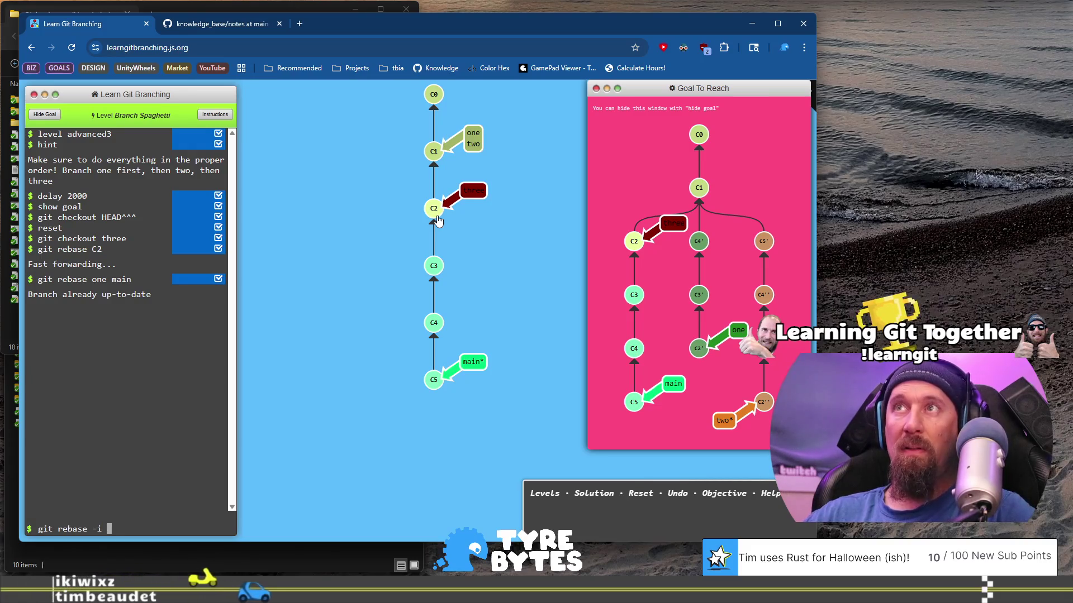
type("one main")
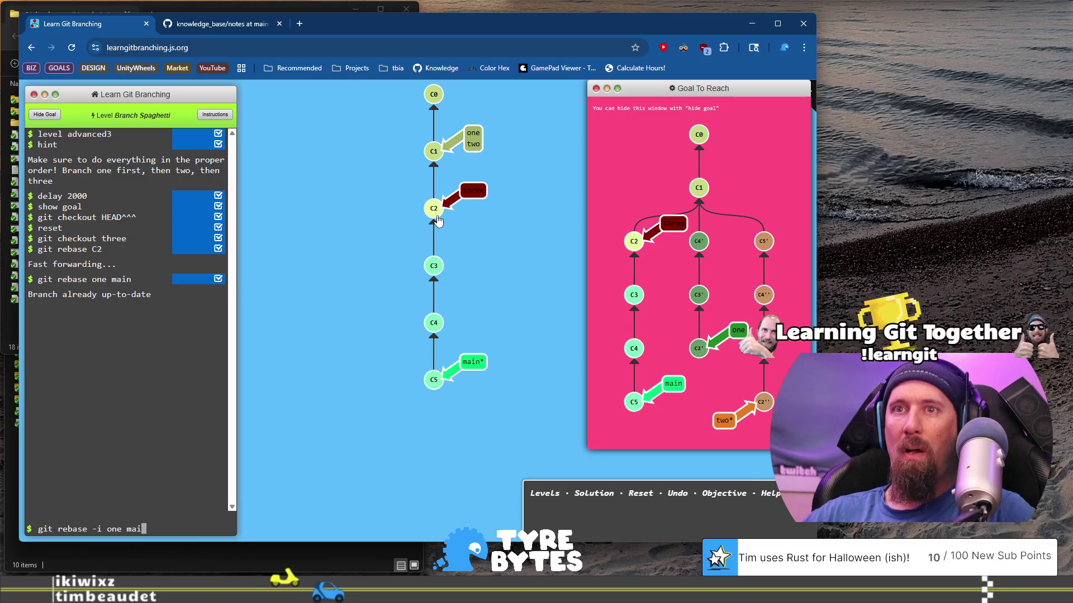
key("Return")
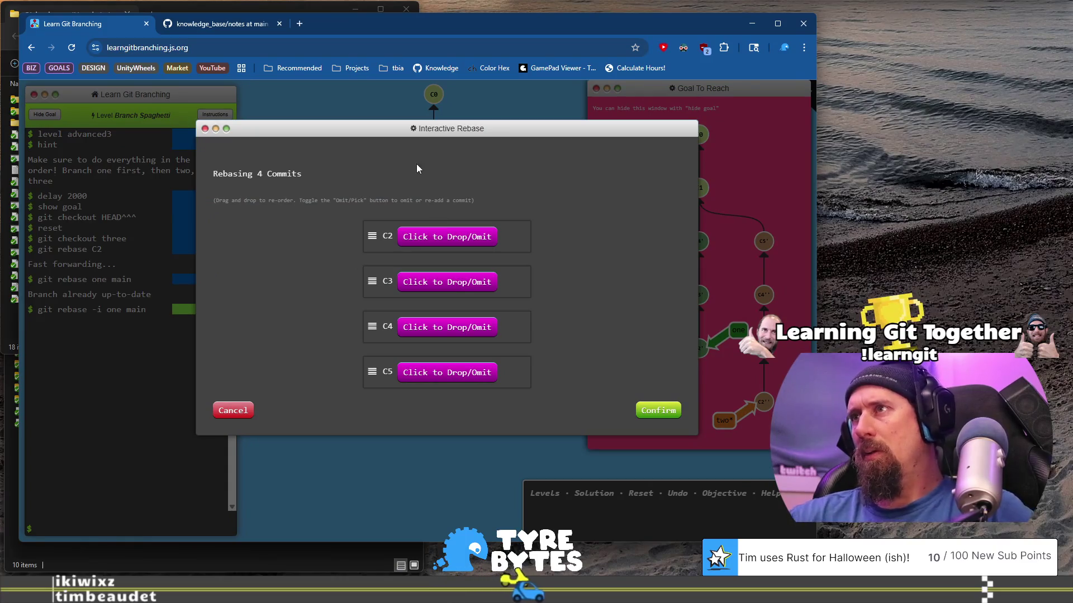
Step: Cancel the first interactive rebase and recall the git rebase -i one main command
left_click_drag(447, 129, 485, 129)
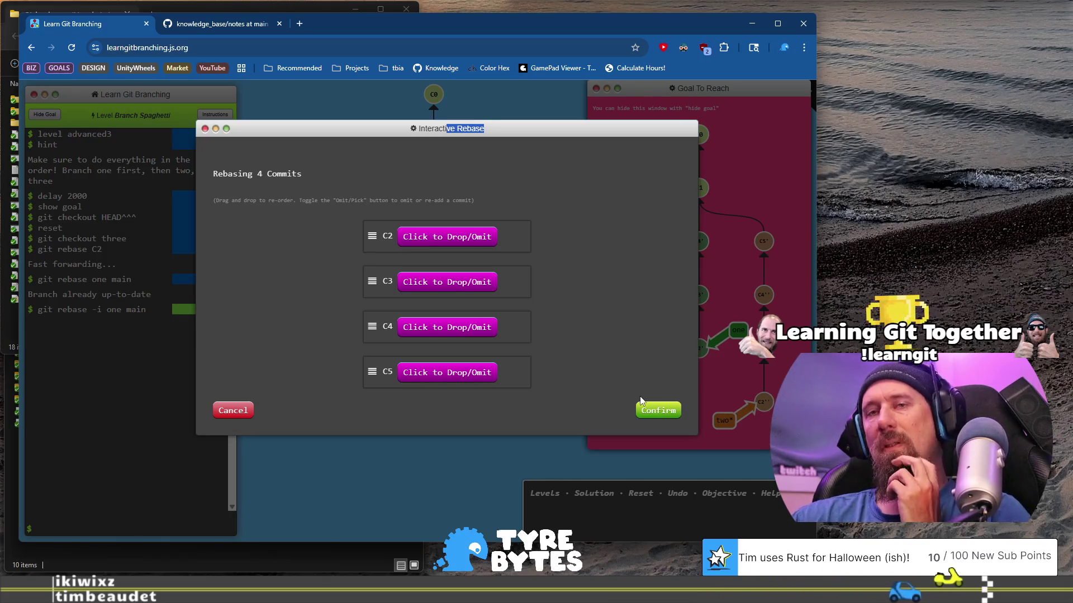
left_click(247, 411)
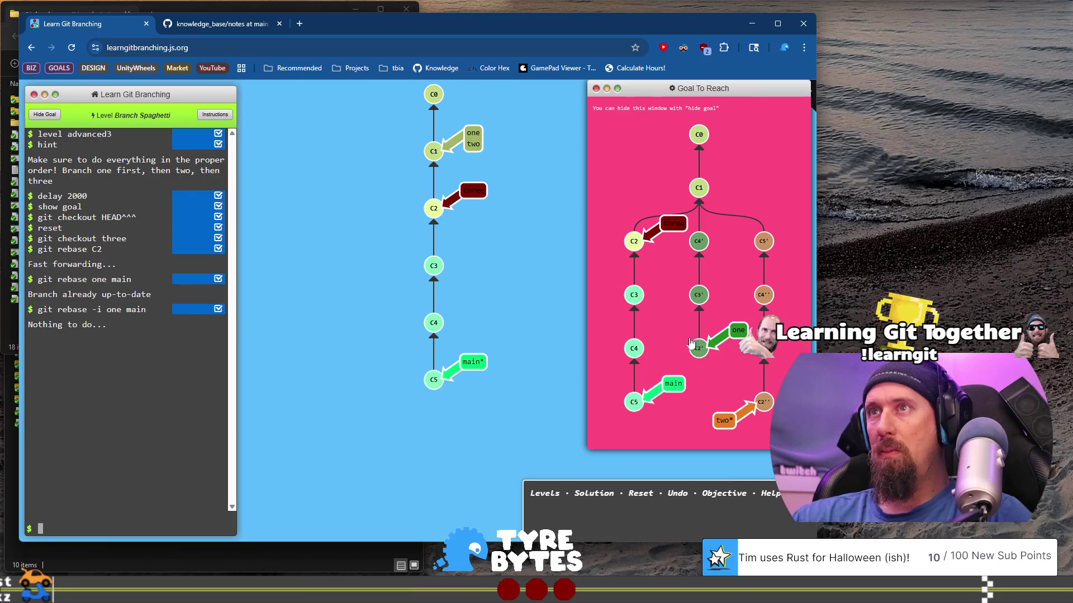
key("Up")
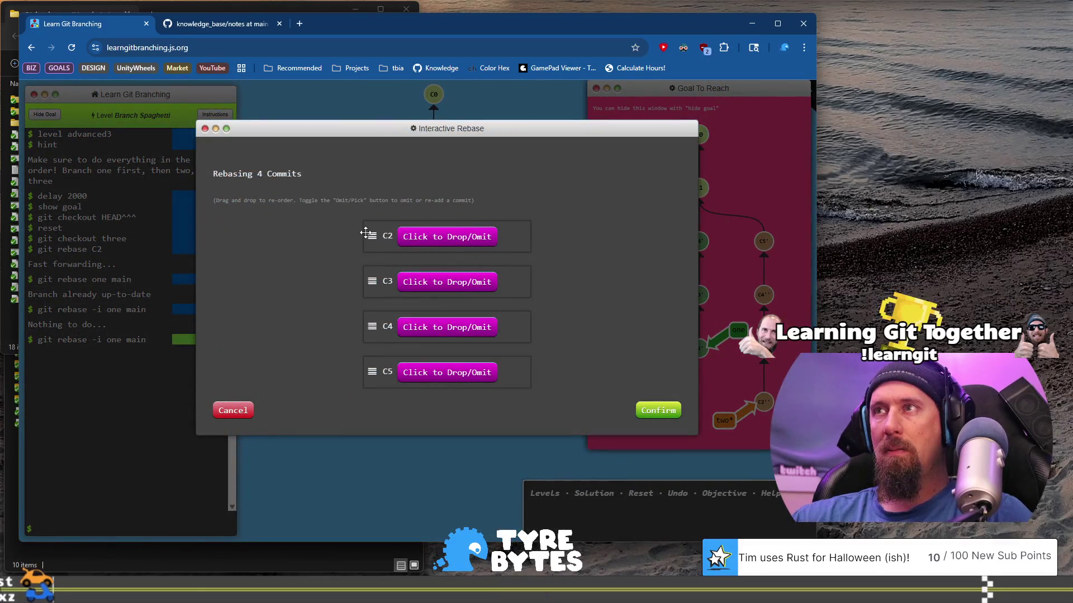
Step: Reorder the rebase to C4, C3, C2, drop C5, and confirm it
left_click_drag(372, 326, 379, 237)
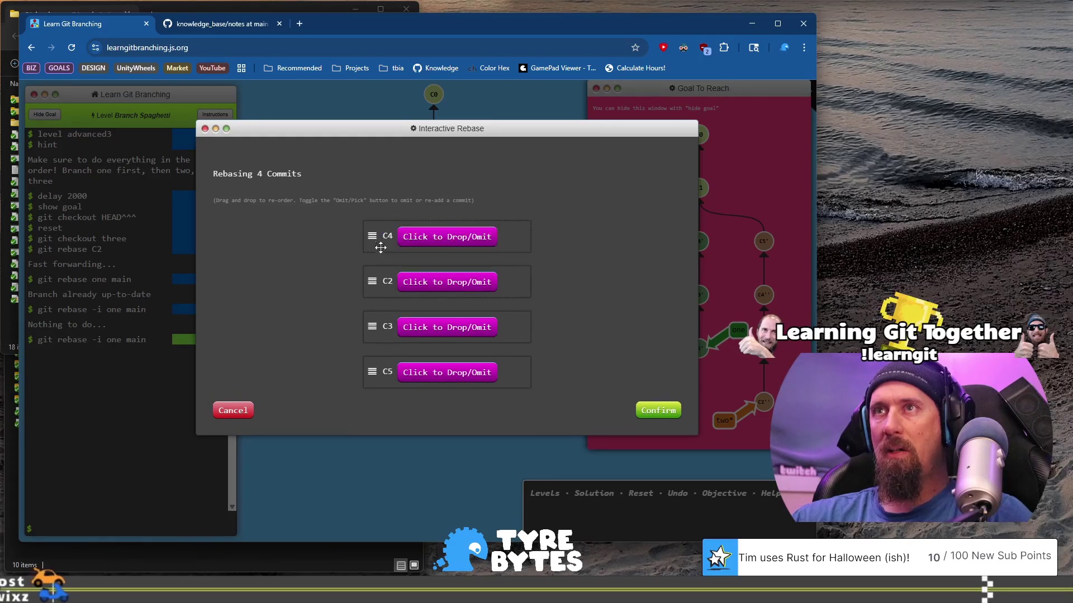
left_click_drag(379, 334, 377, 282)
left_click(472, 379)
left_click(658, 410)
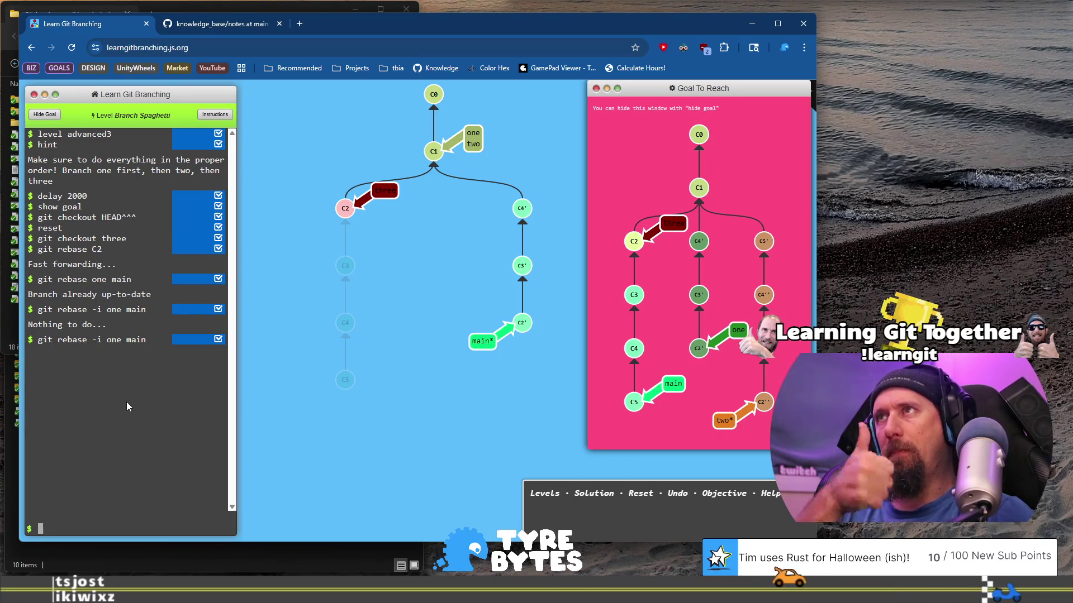
Step: Check out branch one and rebase it onto main
type("git ")
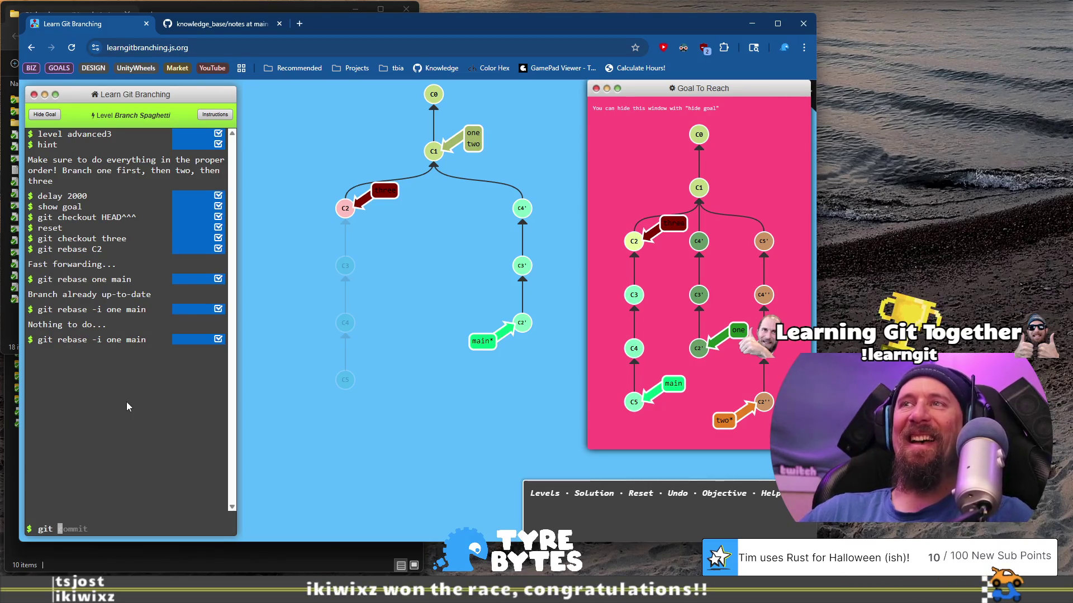
type("checkout one")
key("Return")
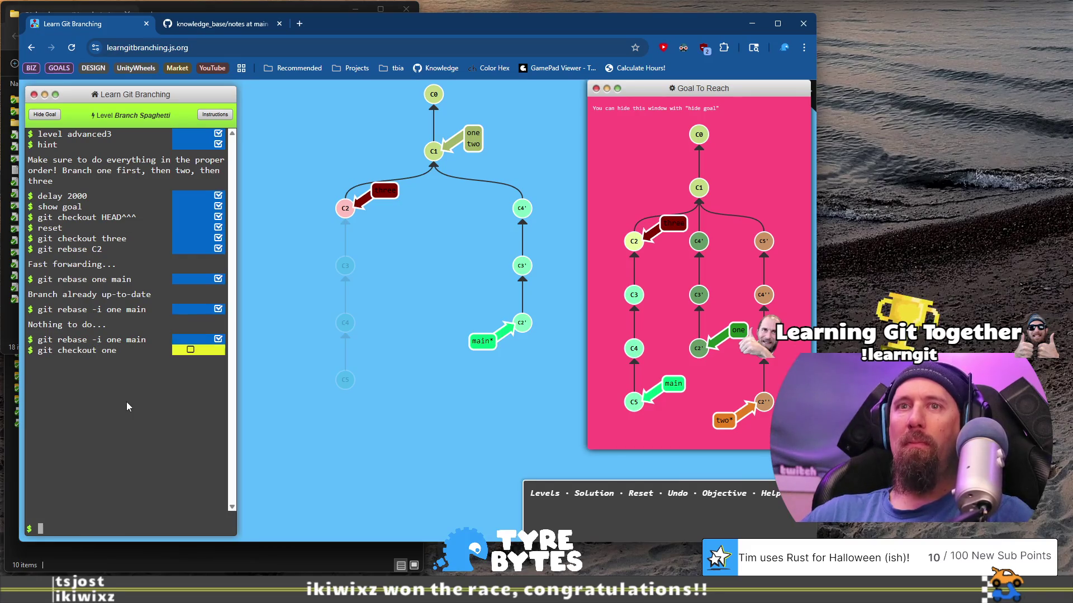
type("git rebase main")
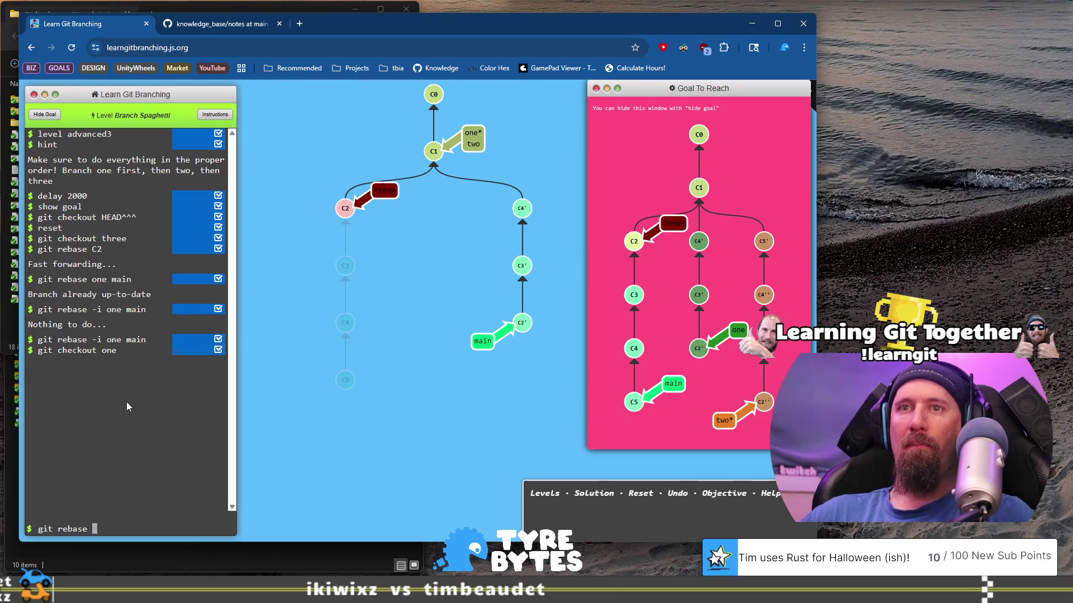
key("Return")
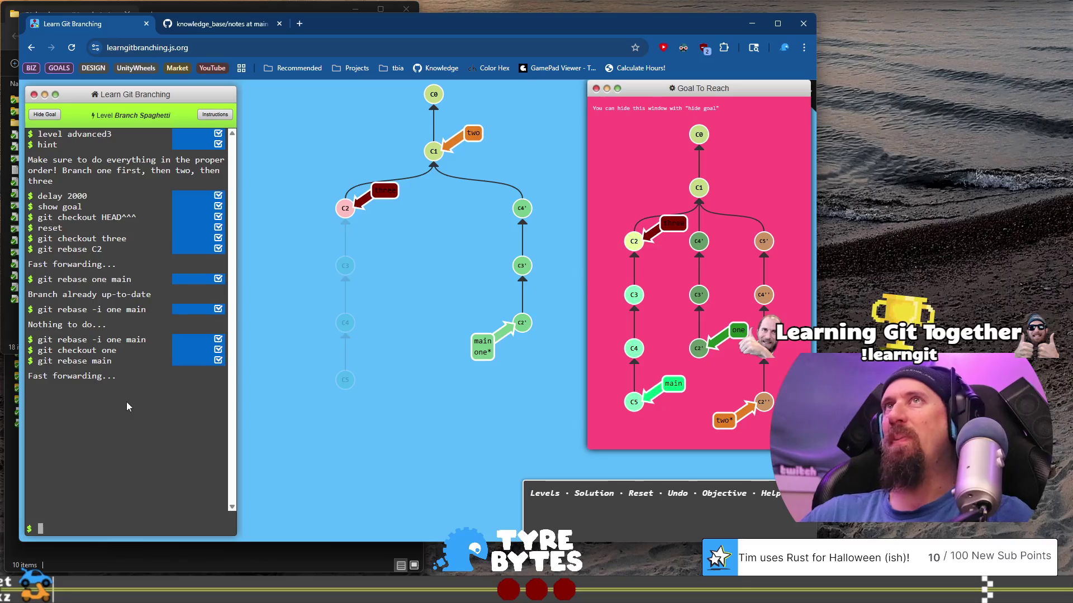
Step: Discard the unfinished command and reset the level to its starting graph
type("git checkout C5")
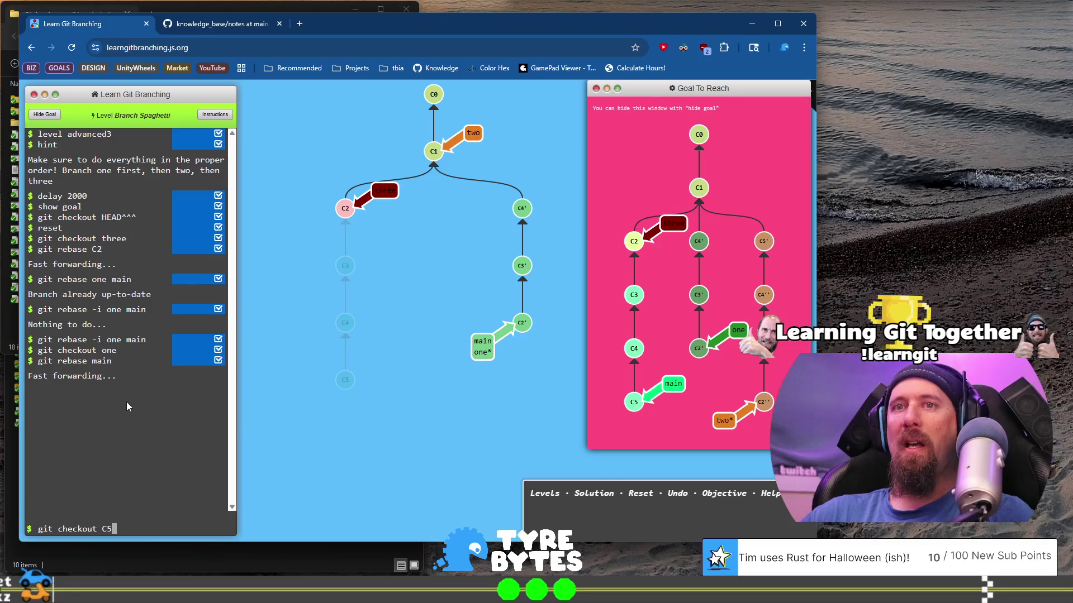
key("BackSpace")
key("BackSpace")
key("BackSpace")
key("BackSpace")
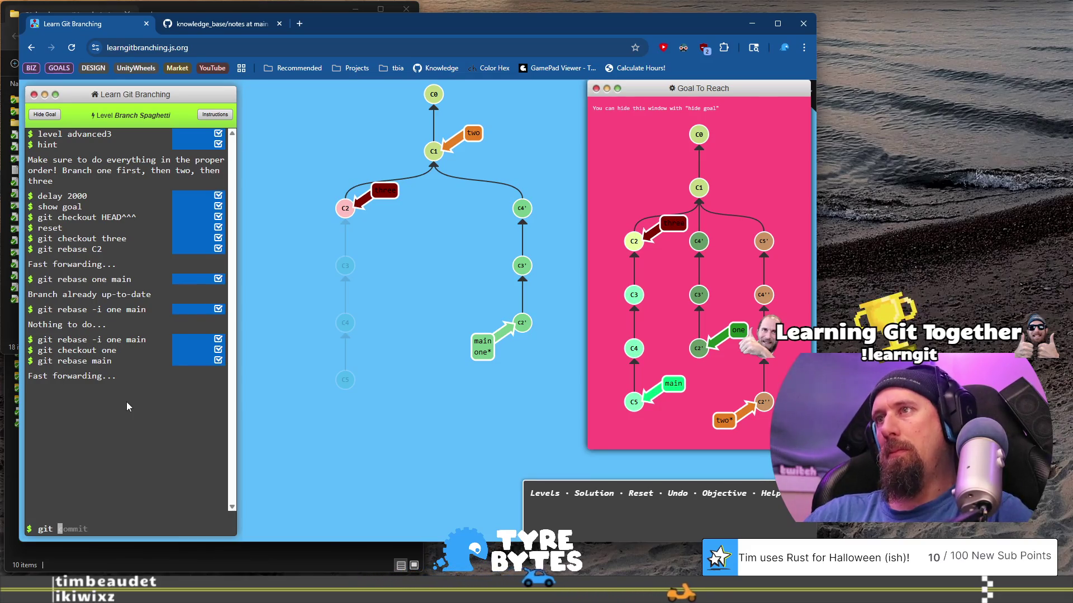
key("BackSpace")
key("BackSpace")
key("BackSpace")
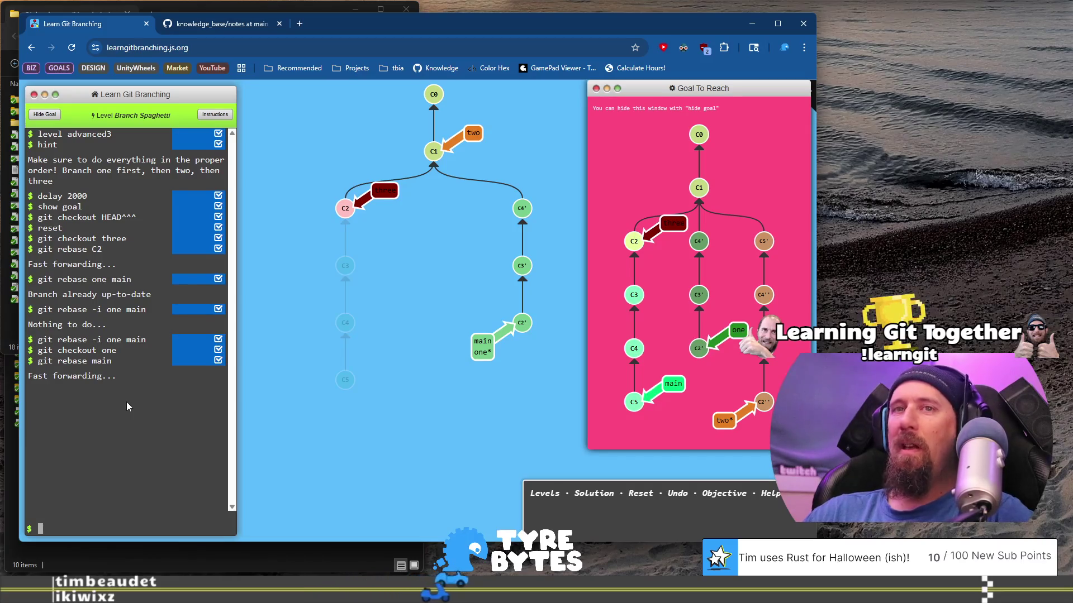
type("reset")
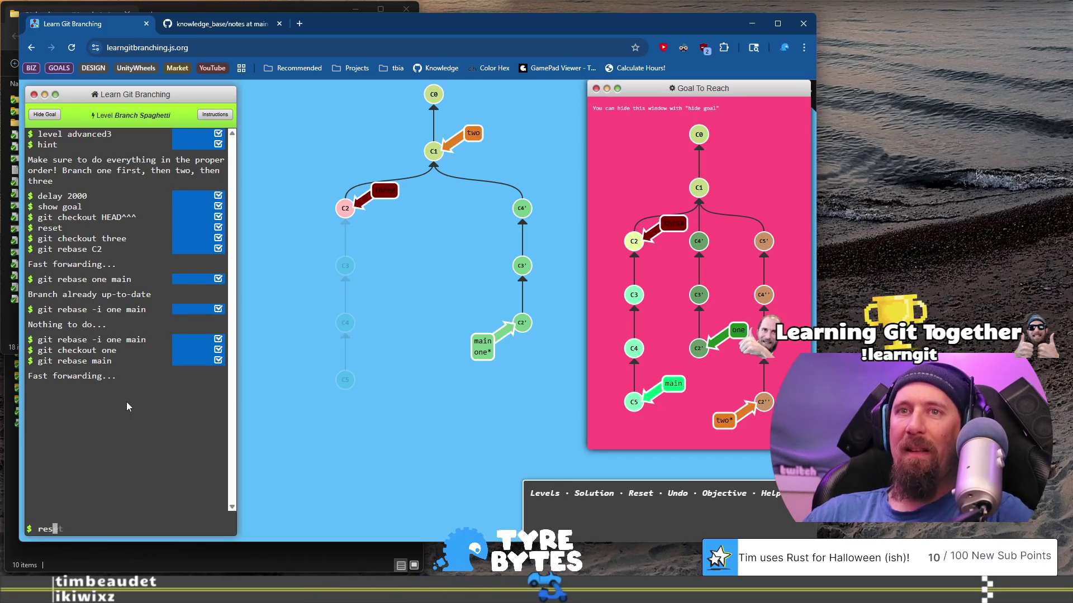
key("Return")
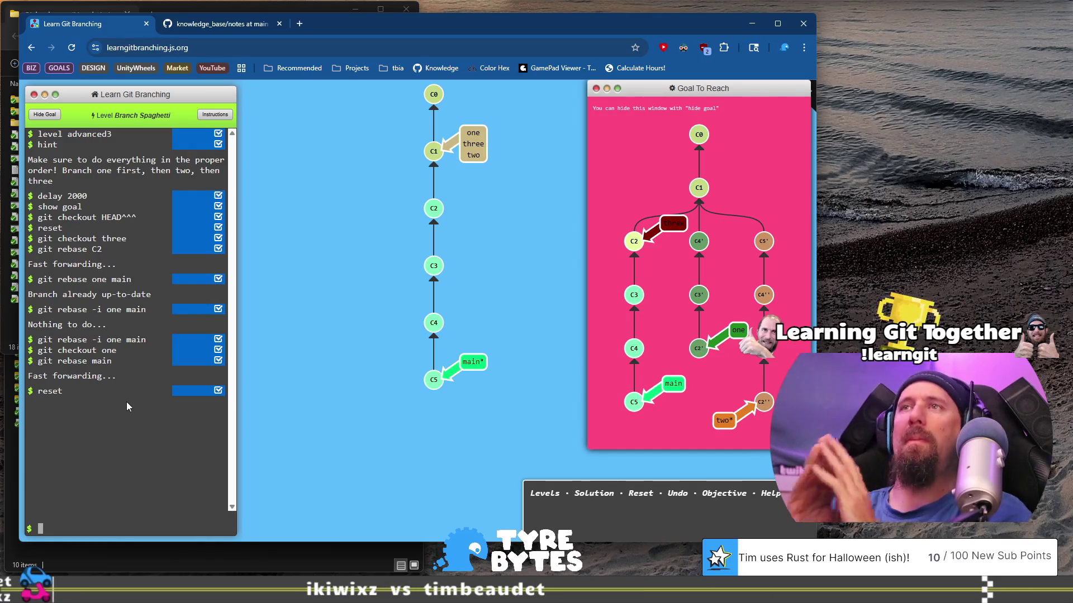
Step: Try git rebase -i main one, which fails with 'No commits to rebase!'
type("gi")
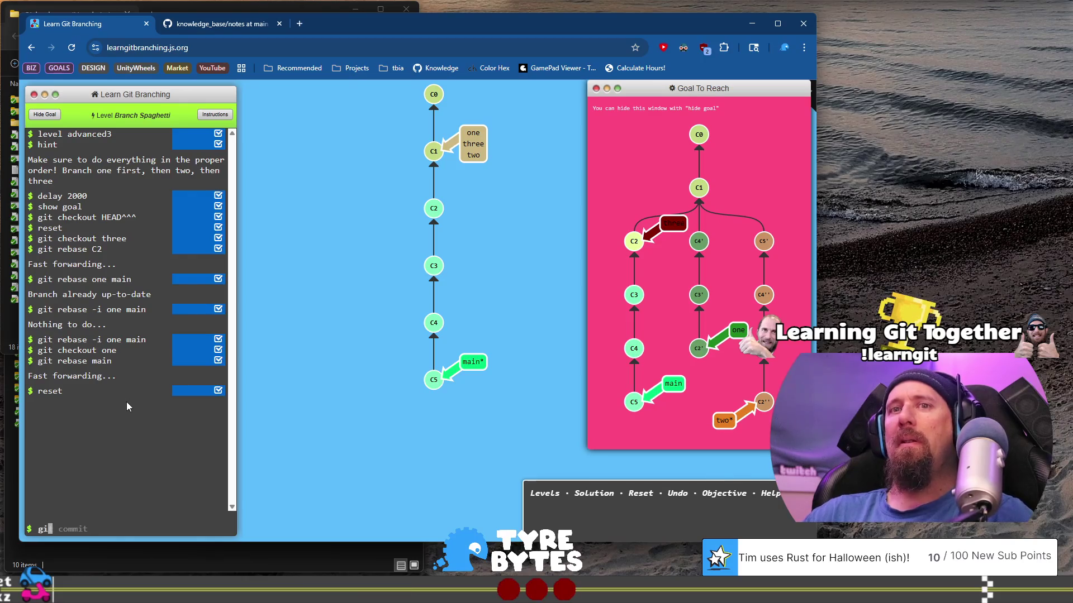
type("t rebase ")
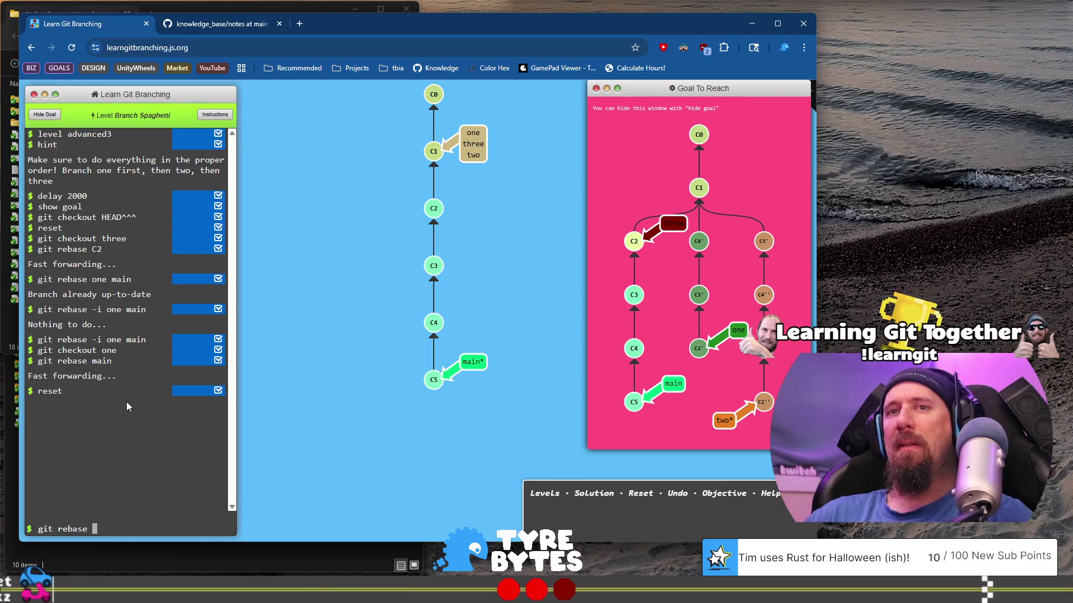
type("-i one main")
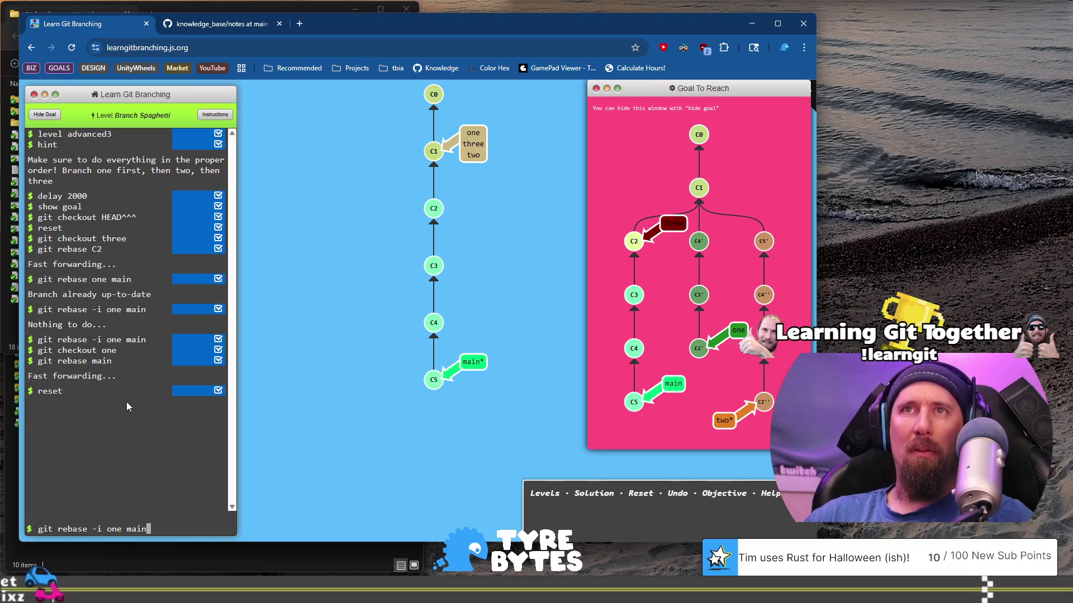
key("BackSpace")
key("BackSpace")
key("BackSpace")
type("main one")
key("Return")
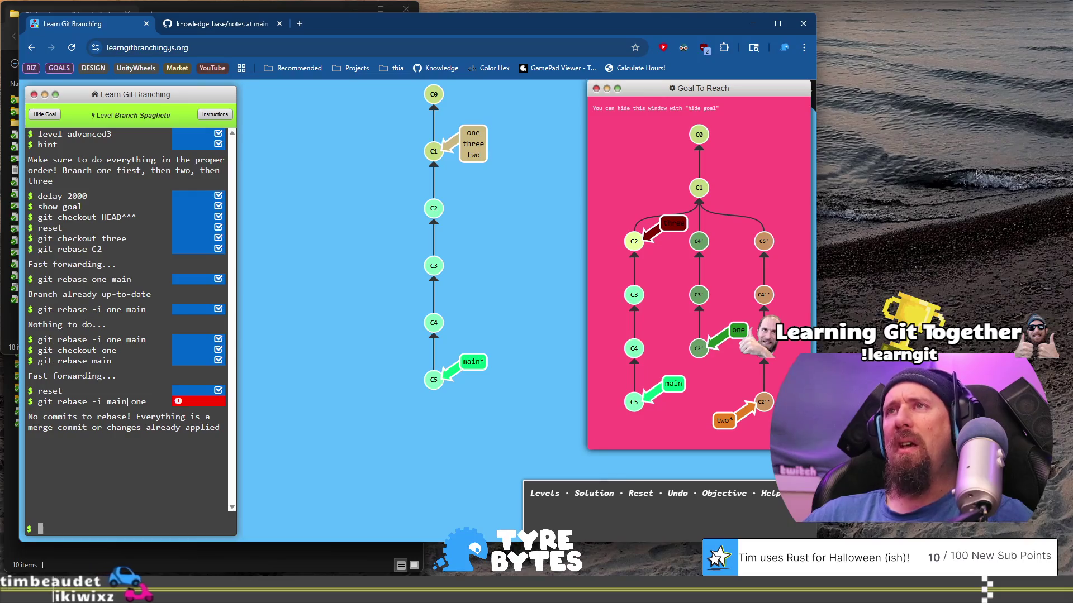
key("Up")
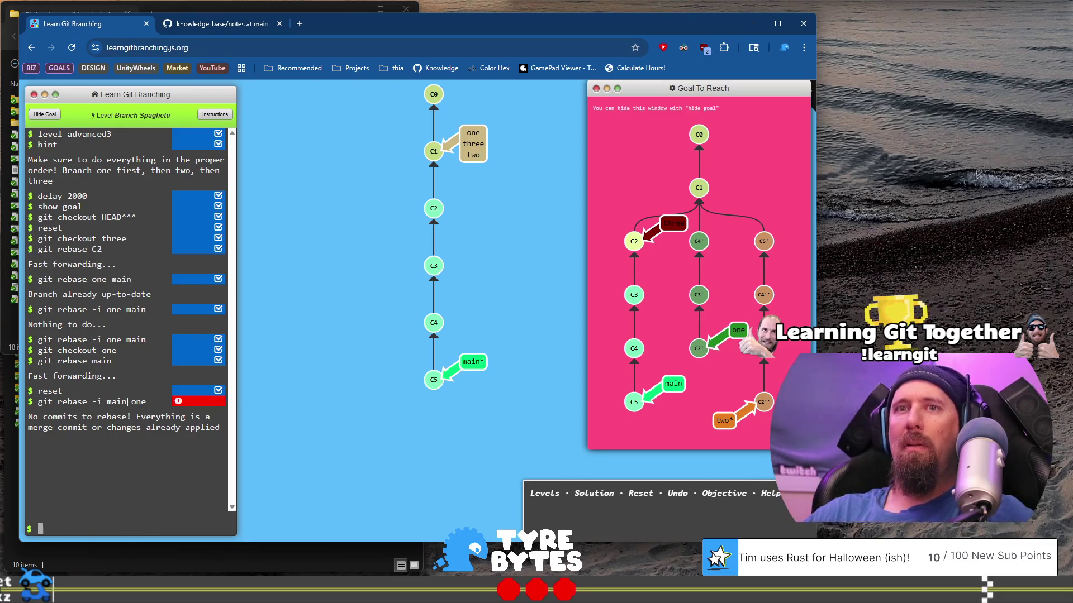
Step: Check out branch one and cherry-pick C4, C3 and C2 onto it
type("git checkout one")
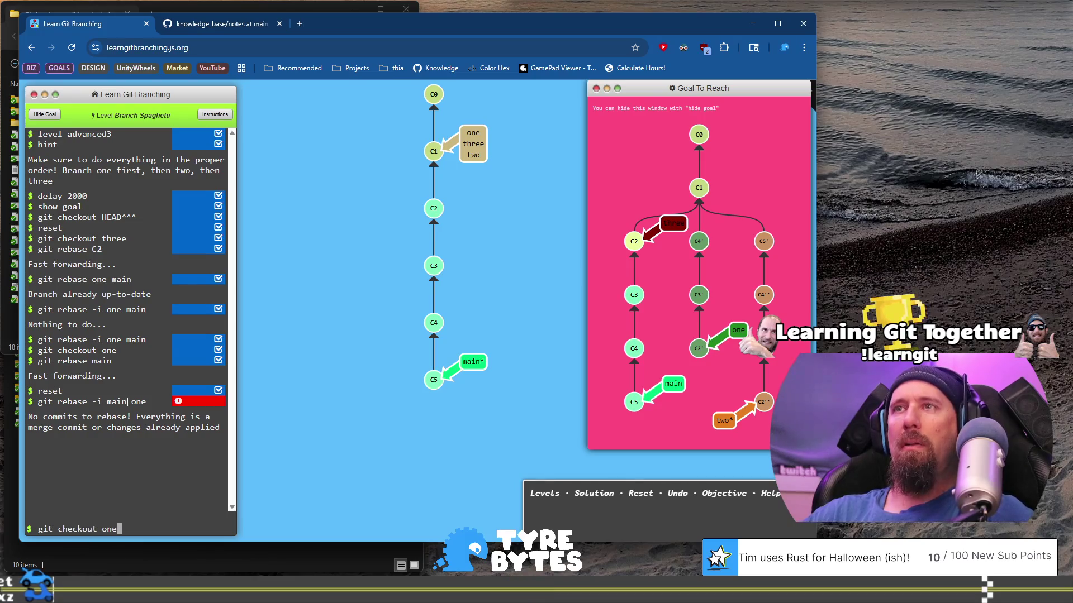
key("Return")
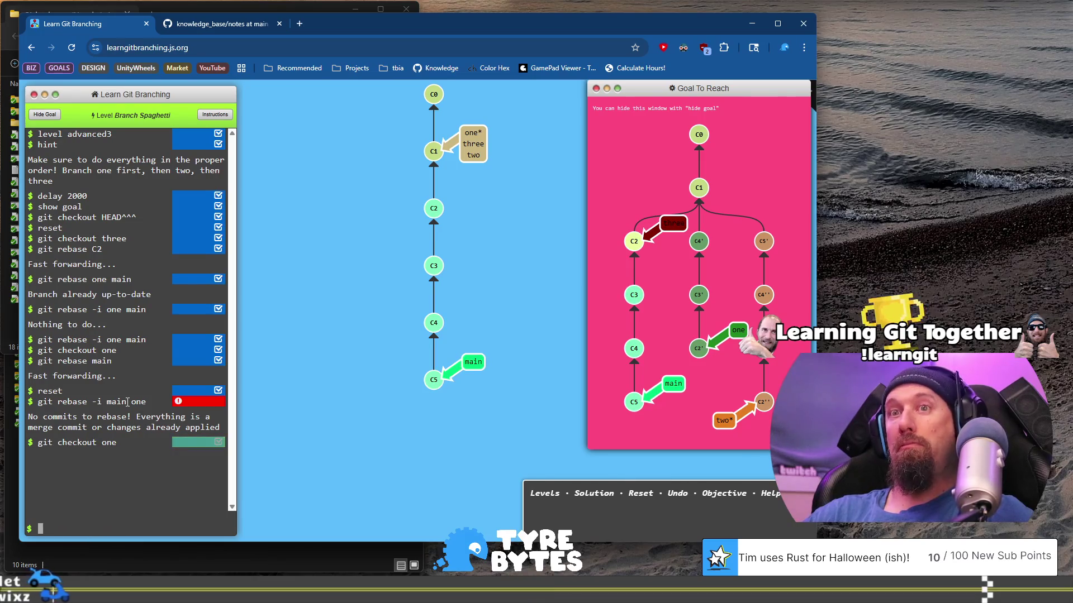
type("git ceh")
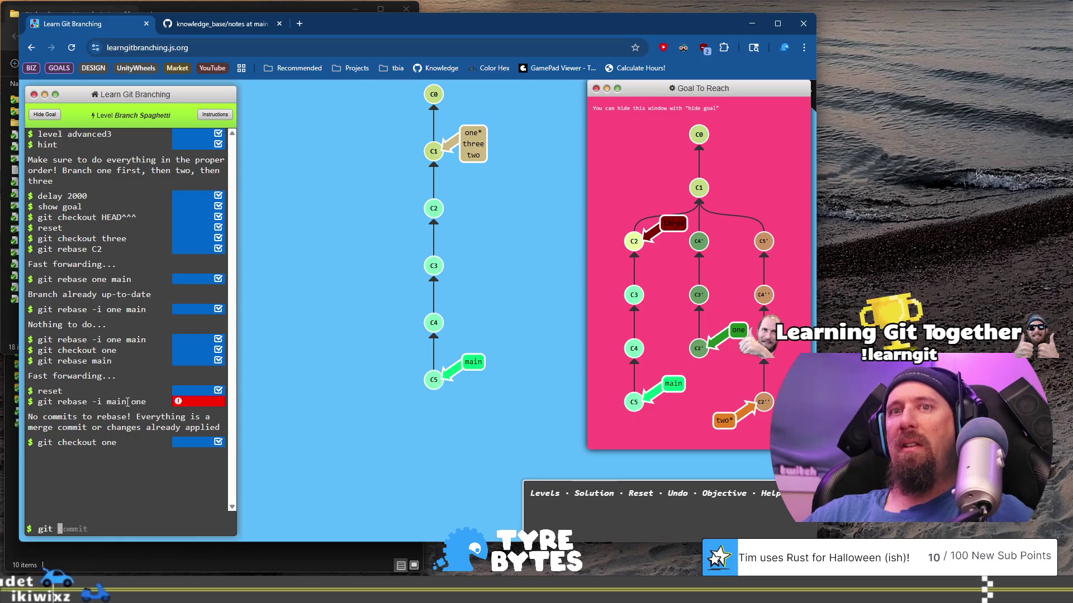
key("BackSpace")
key("BackSpace")
type("herry")
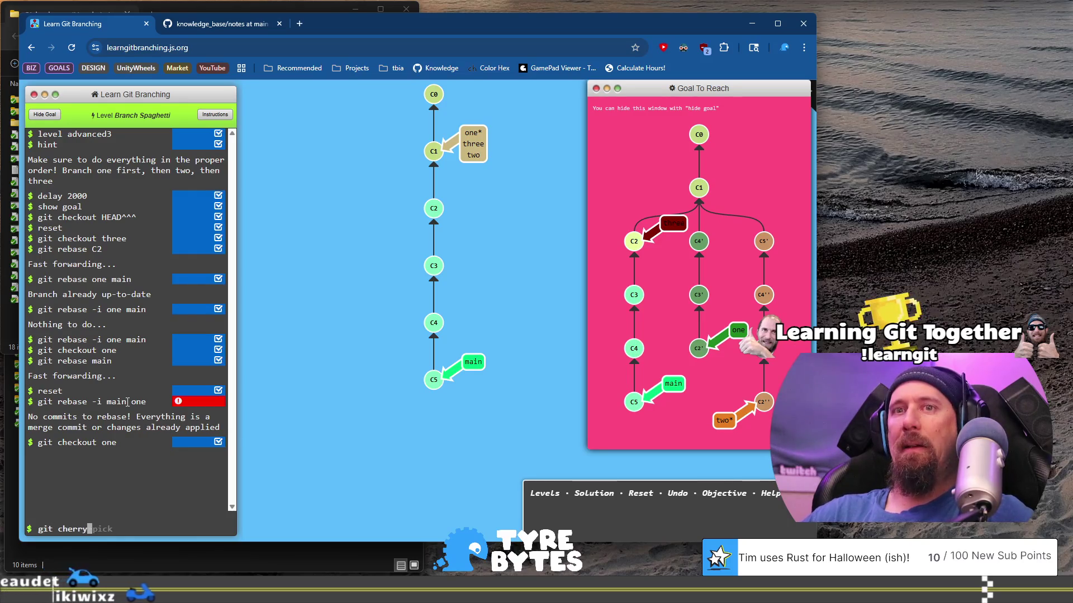
type("-pick ")
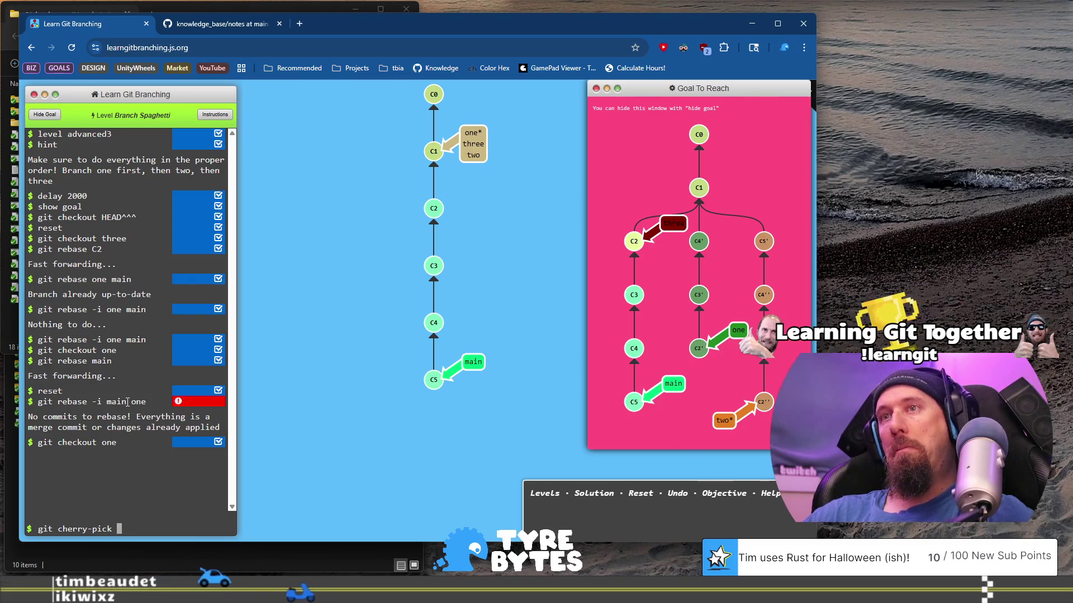
type("c4 c3 c")
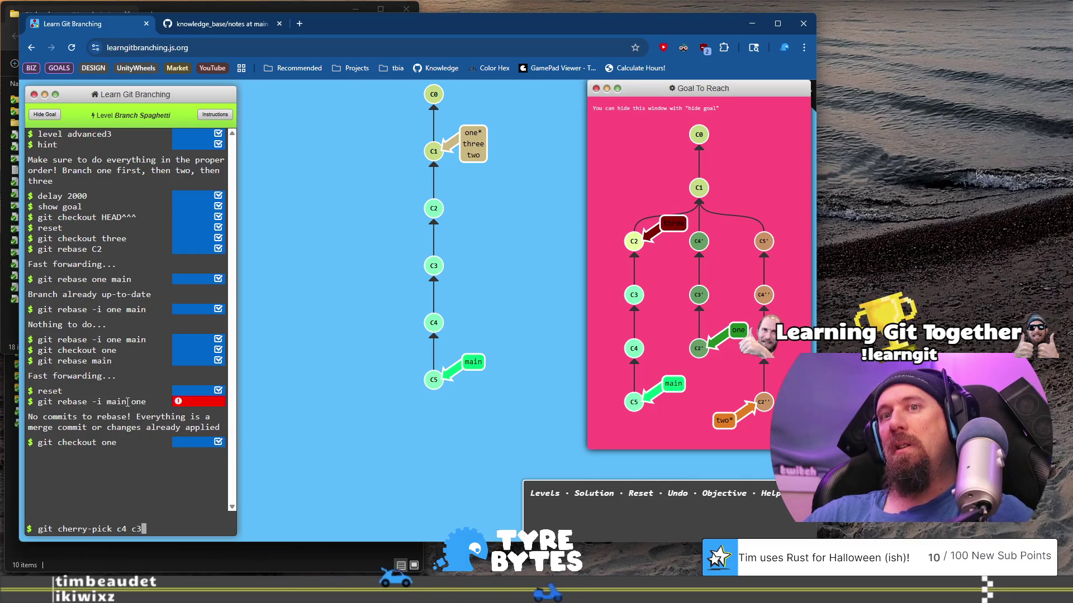
type("2")
key("Return")
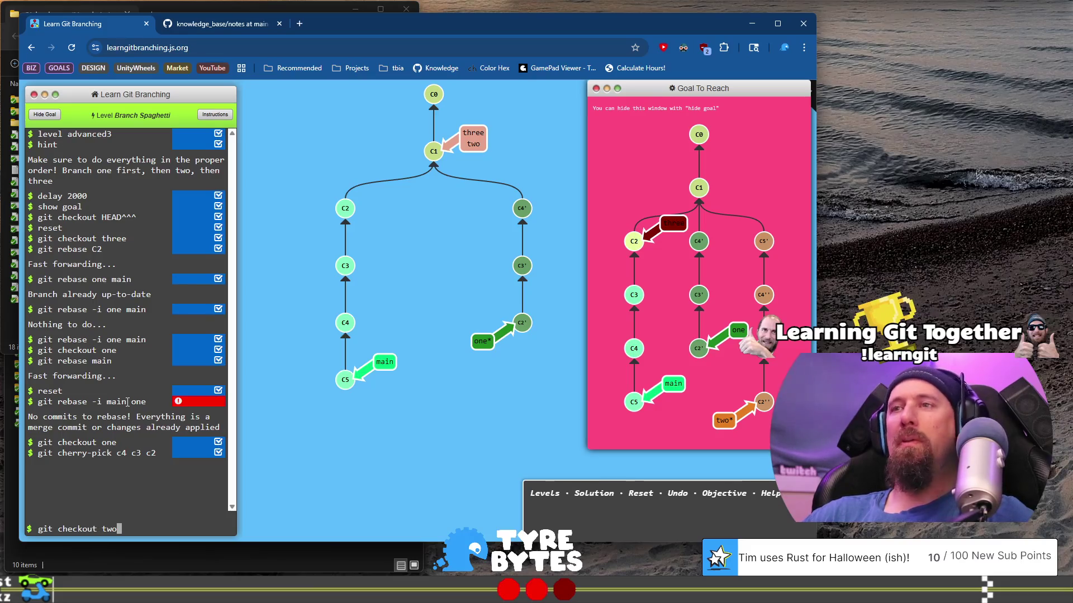
key("Return")
Step: Cherry-pick C5, C4, C3 and C2 onto branch two
type("git cherry")
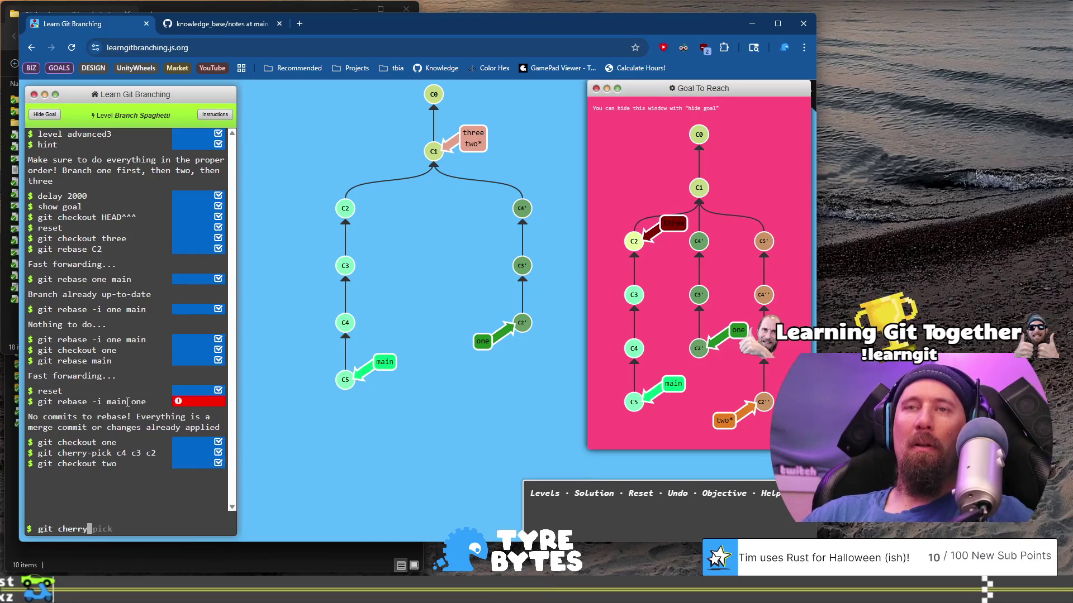
type("-pick")
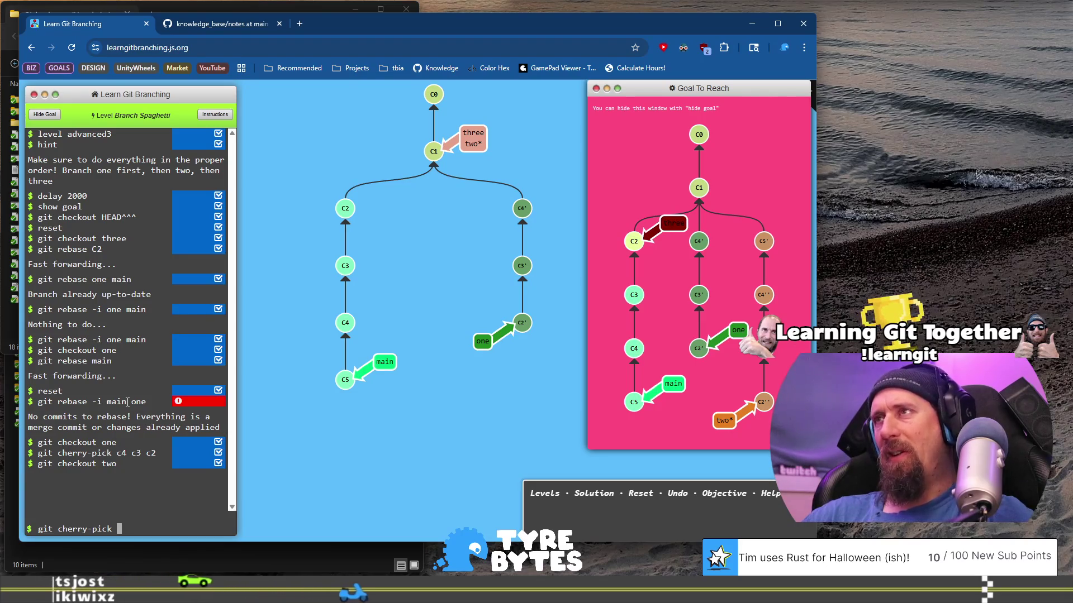
type("c5 ")
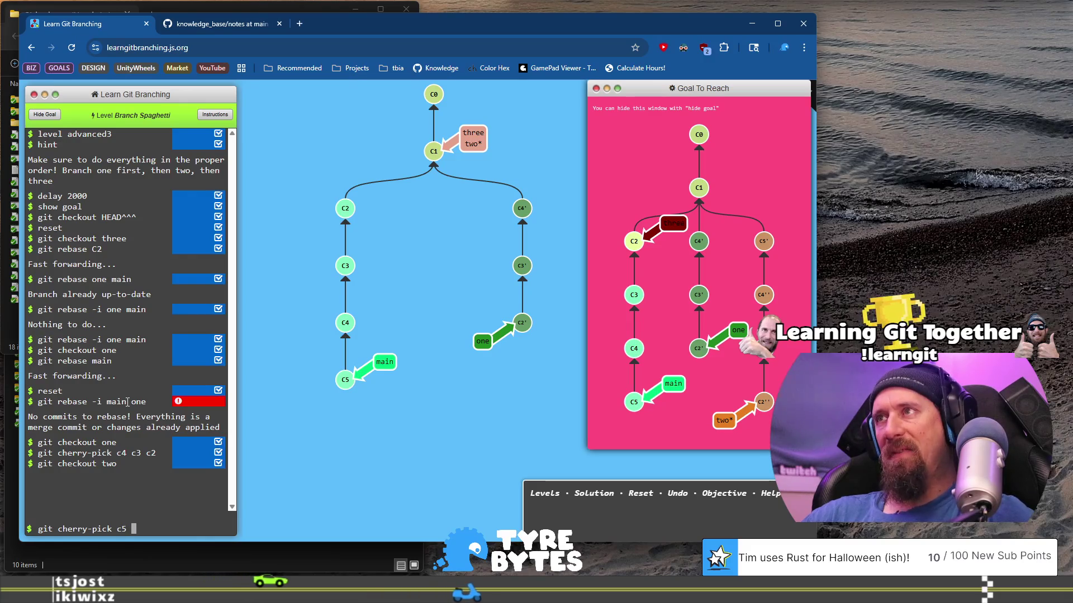
type("c4 c3 c")
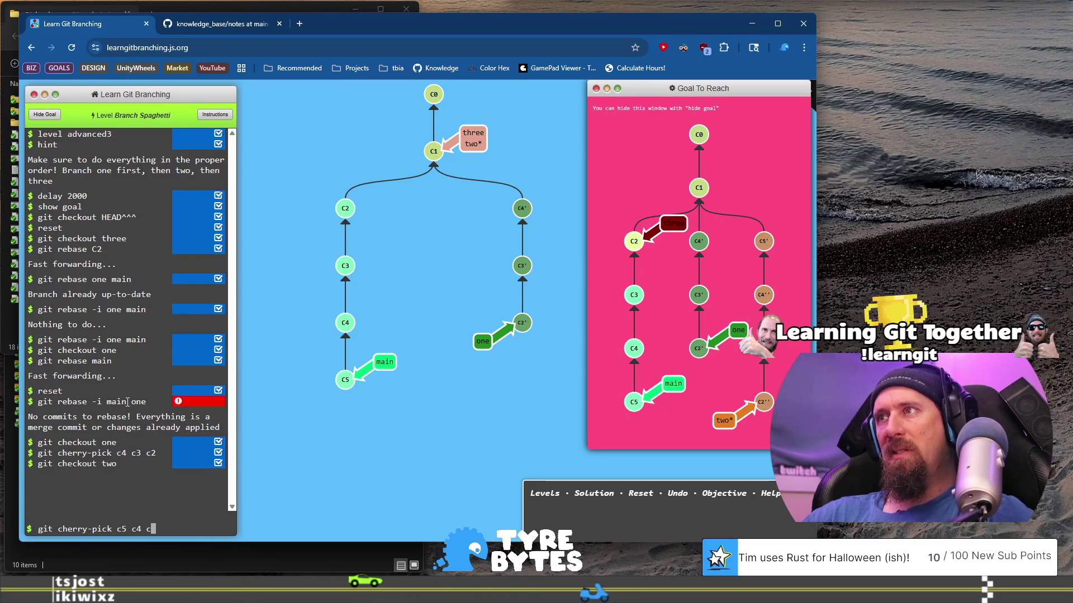
type("2")
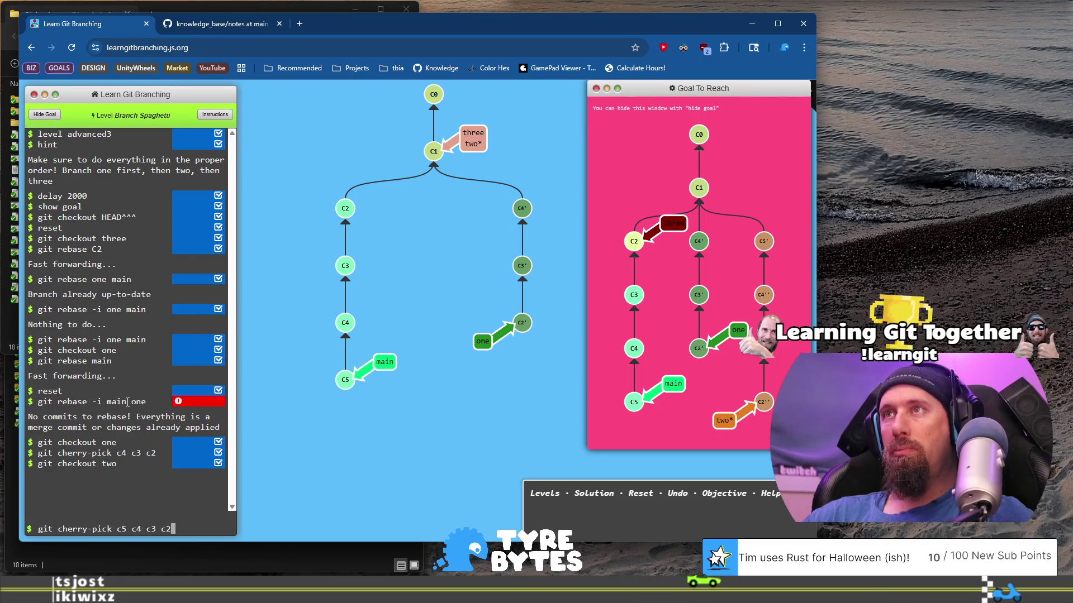
key("Return")
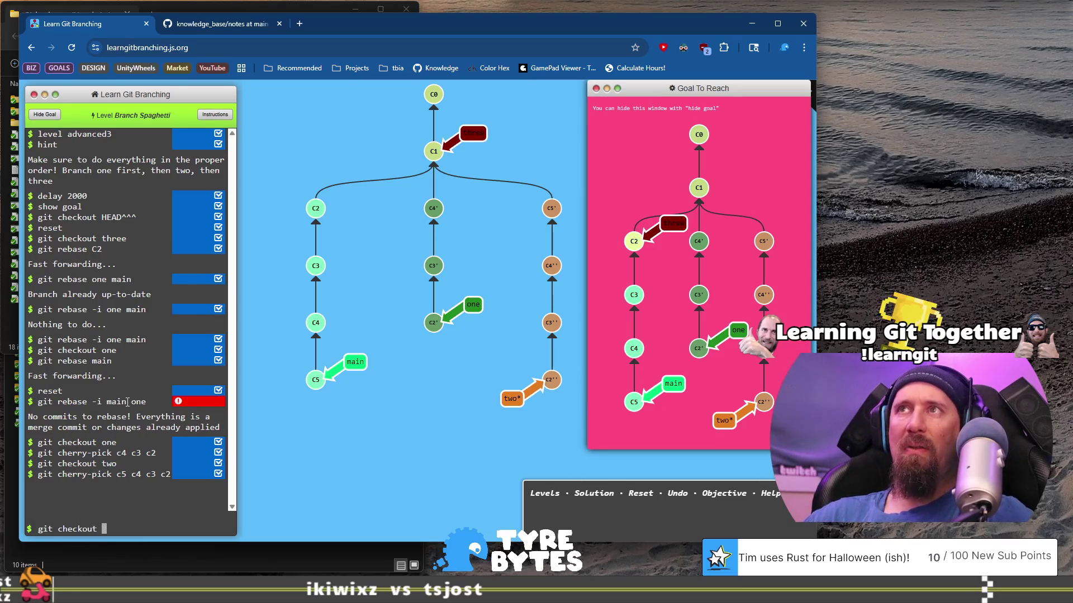
type("three")
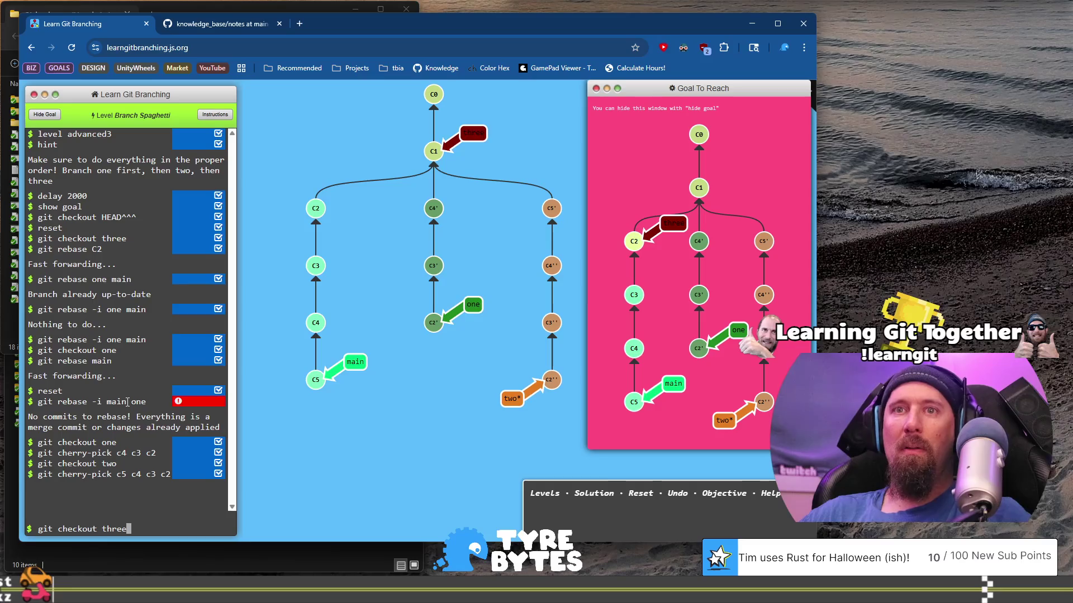
Step: Check out three and rebase it onto C2, solving Branch Spaghetti in 6 commands
key("Return")
type("gi")
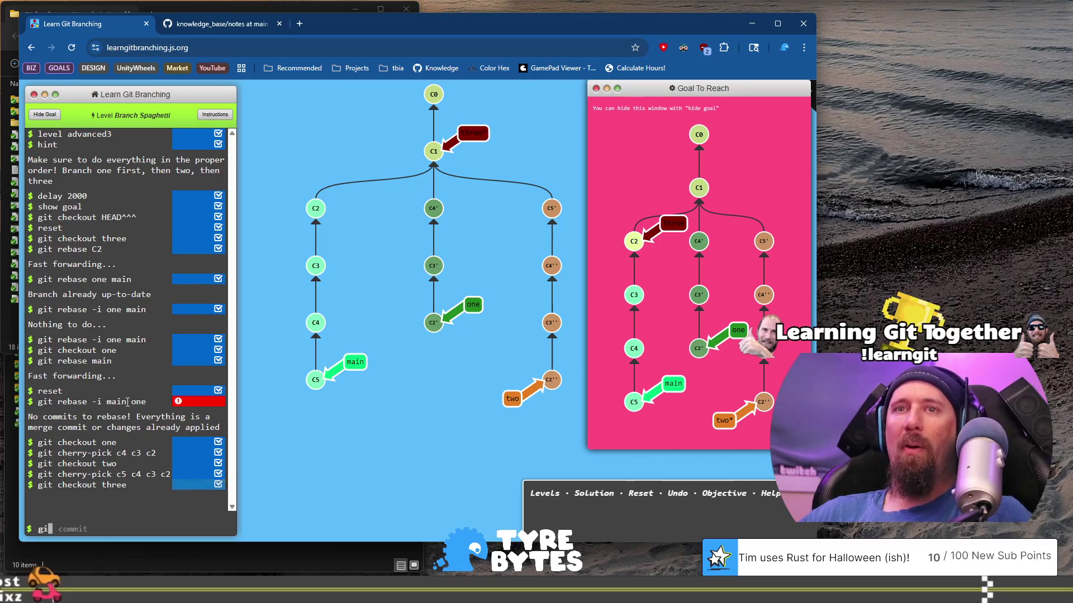
type("t rebase c3")
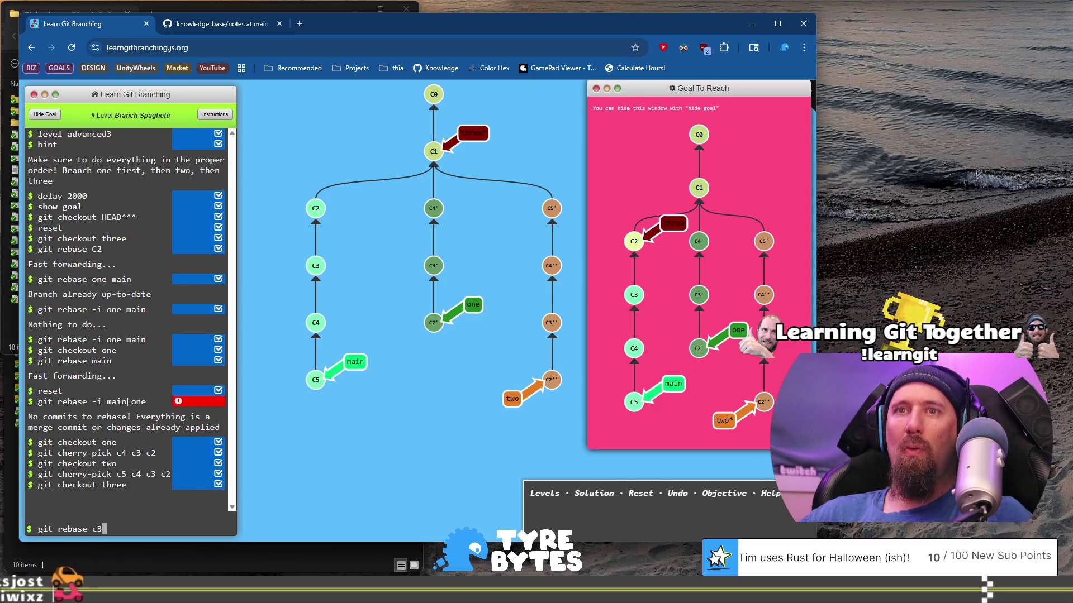
key("BackSpace")
type("2")
key("Return")
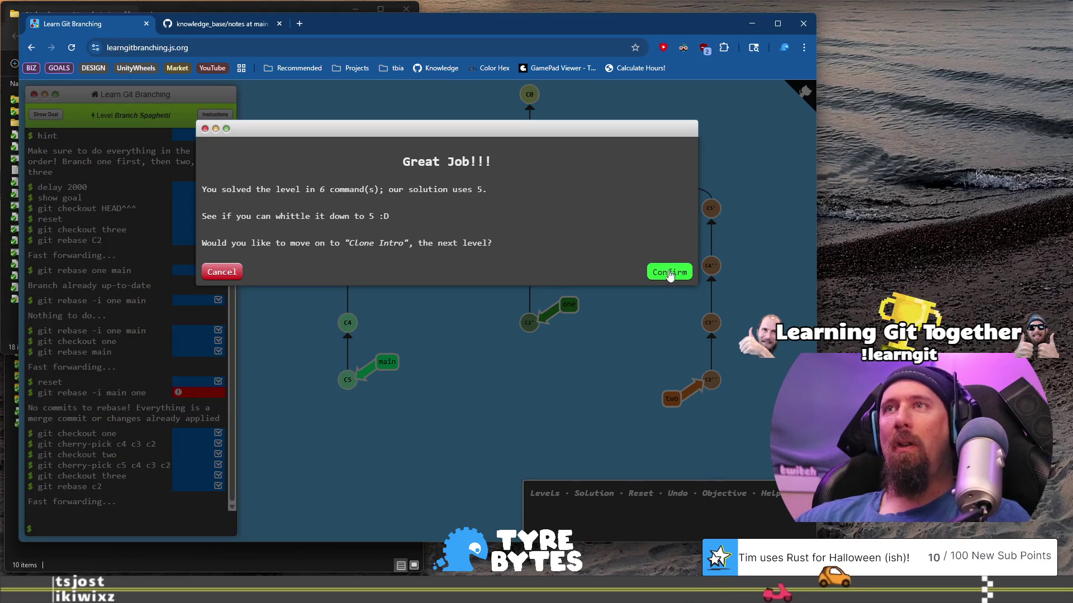
Step: Move on to Clone Intro and page through the remotes tutorial to the git clone demo
left_click(670, 274)
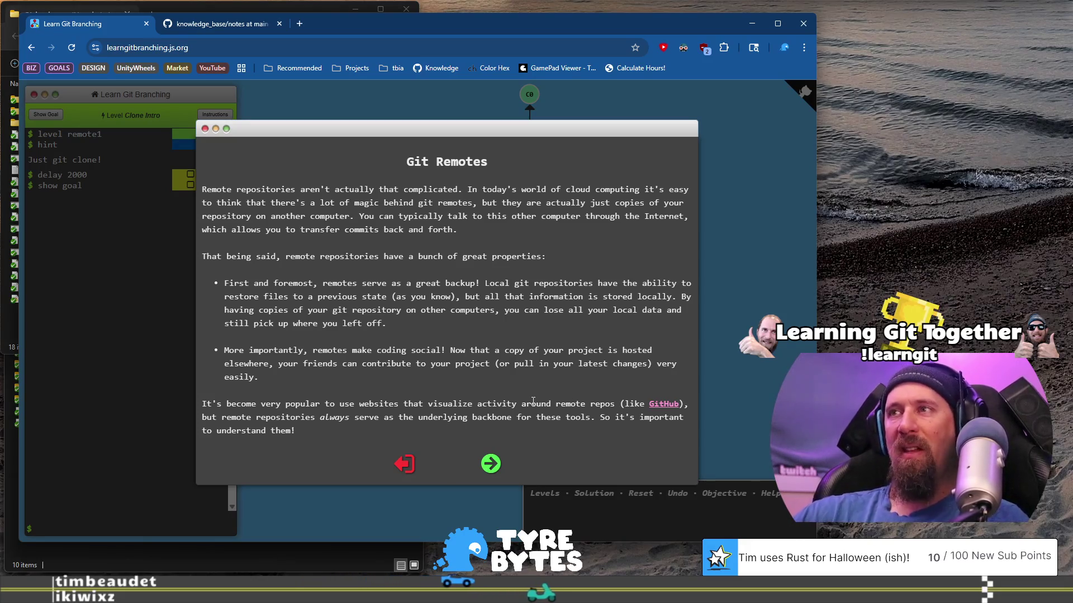
mouse_move(217, 404)
left_mouse_down()
mouse_move(349, 420)
mouse_move(520, 404)
left_mouse_up()
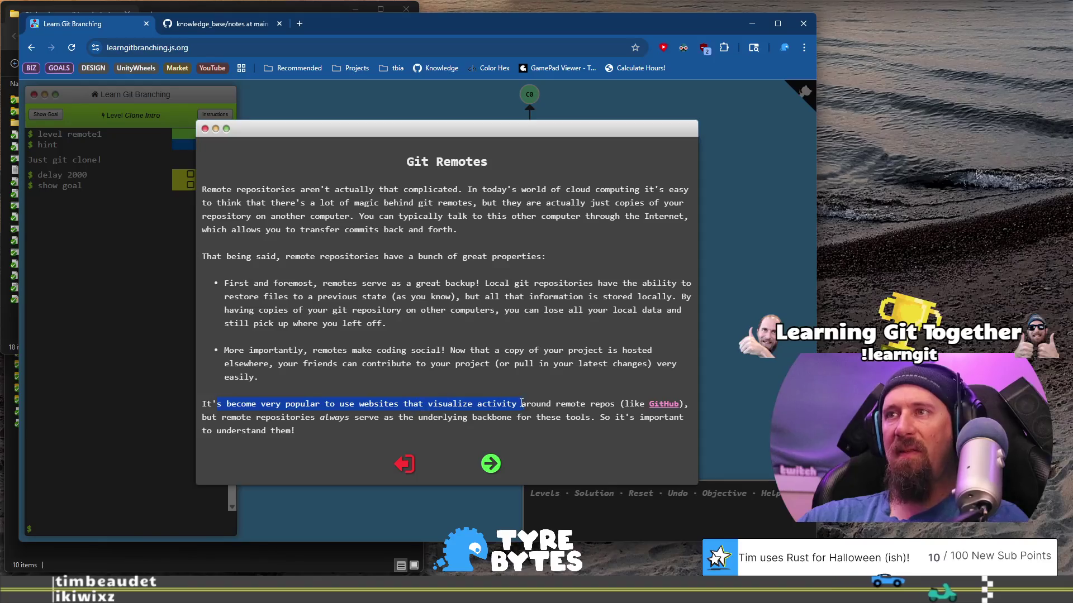
left_click(551, 404)
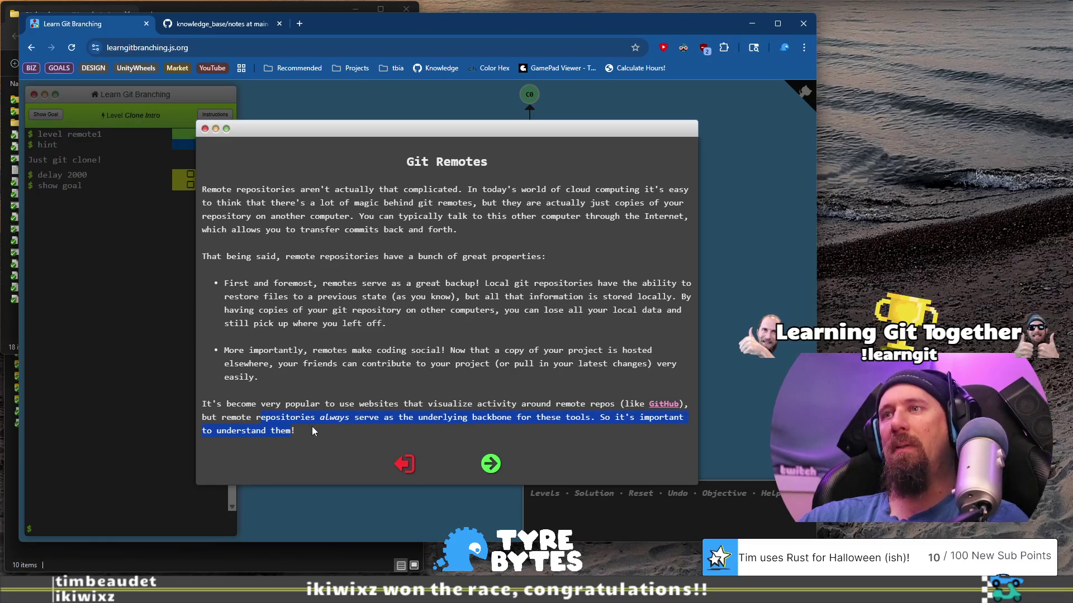
left_click(462, 367)
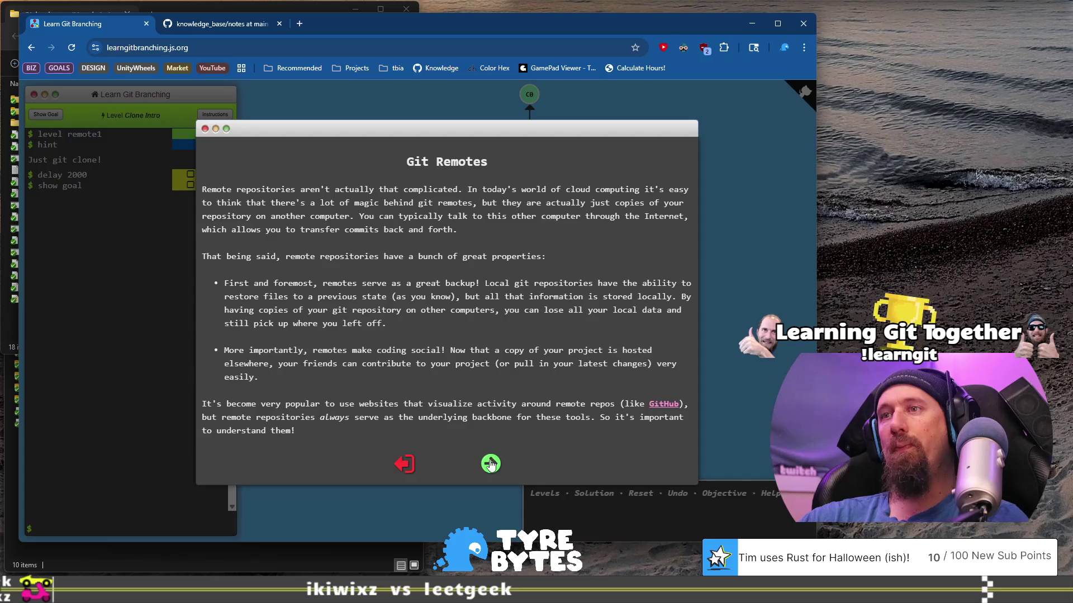
left_click(491, 464)
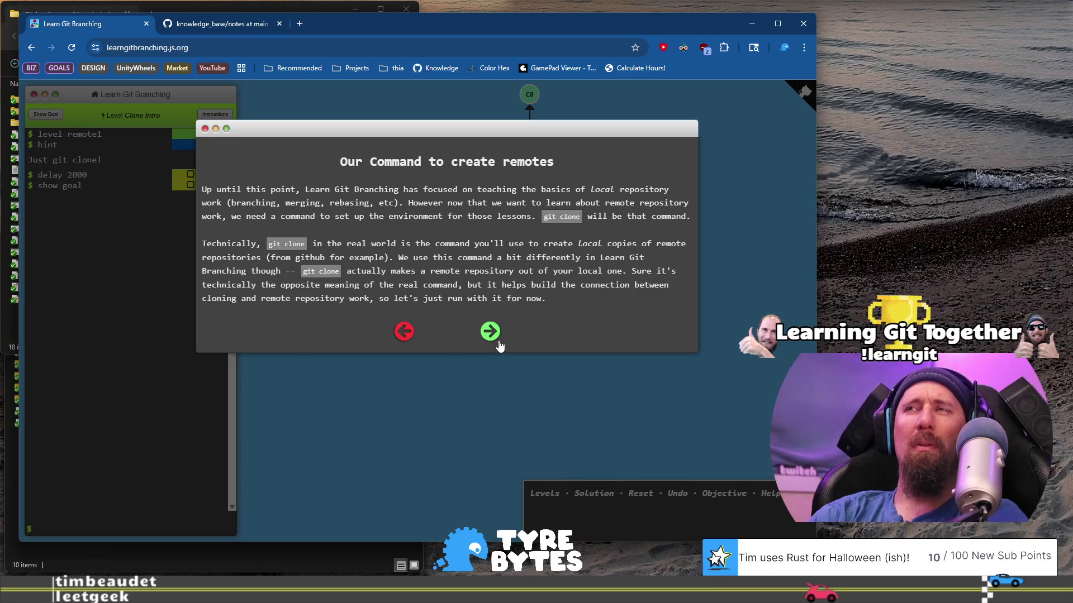
left_click(498, 341)
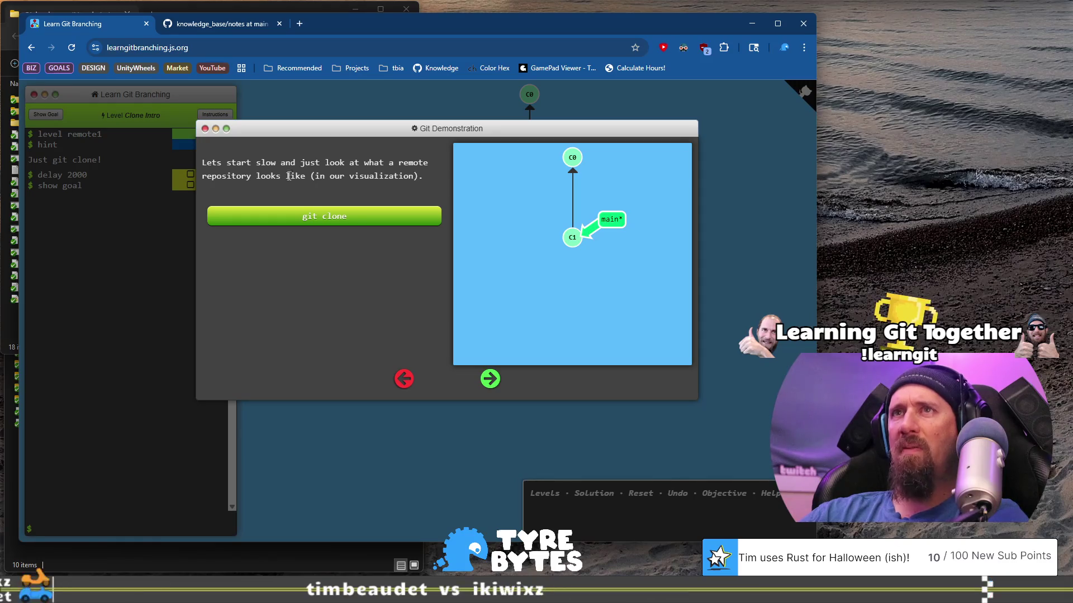
Step: Play the git clone demonstration and finish the tutorial to start the level
left_click(347, 218)
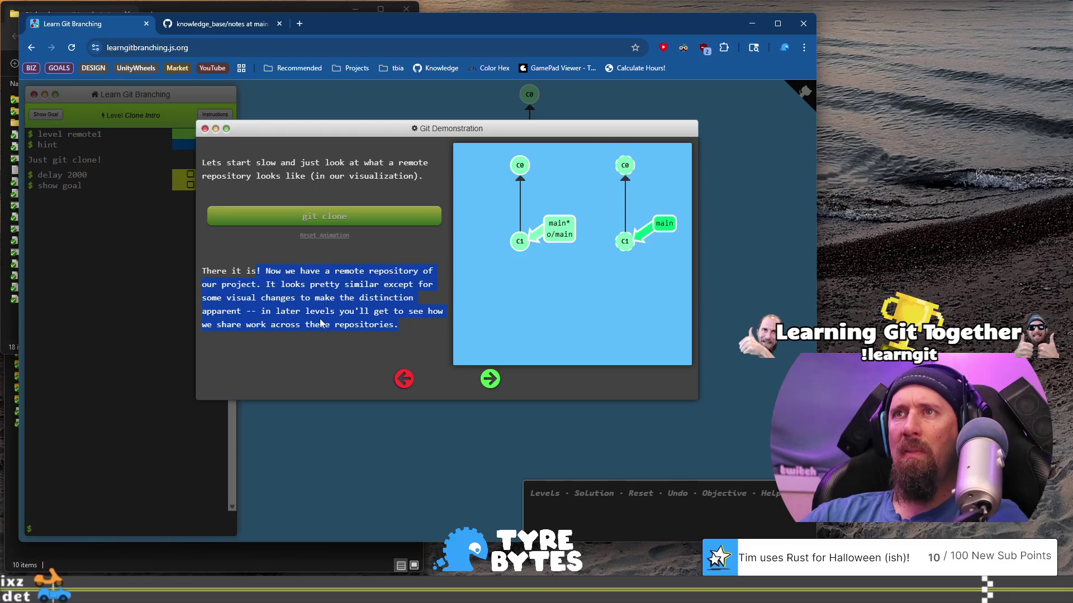
left_click(501, 381)
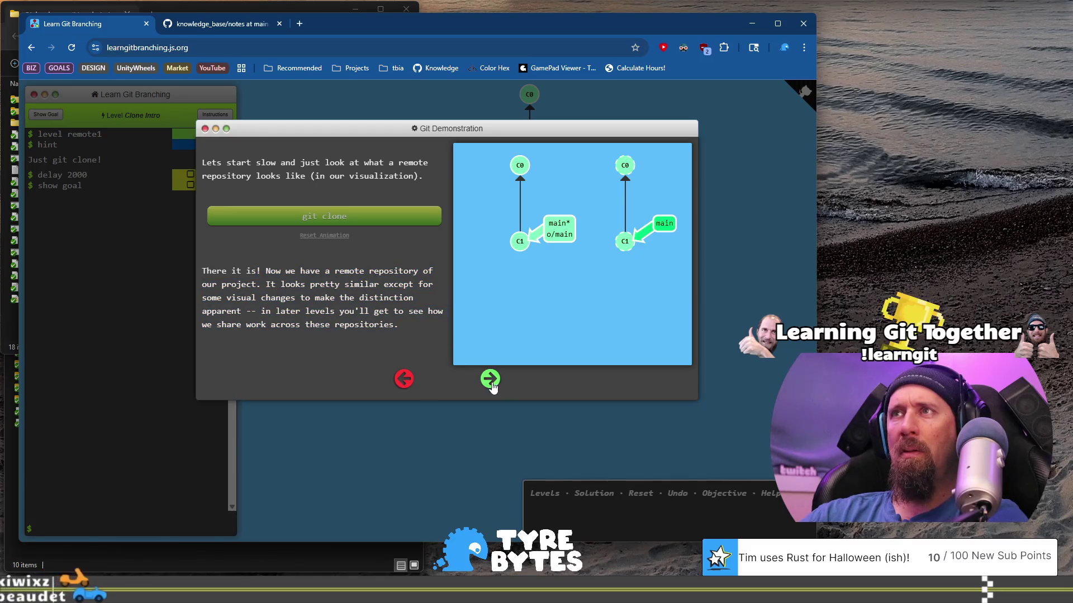
left_click(490, 379)
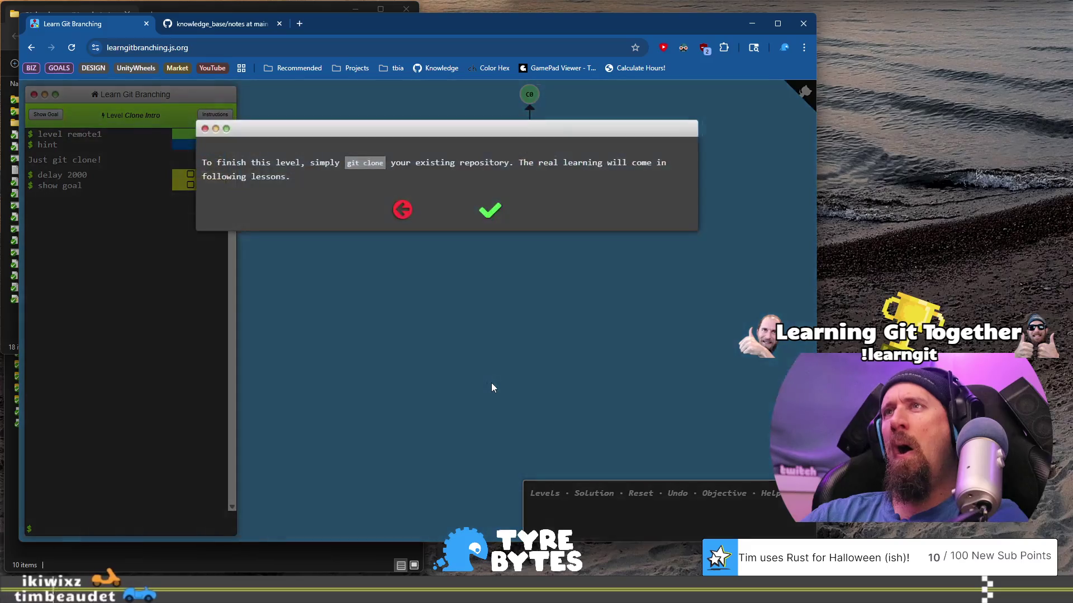
left_click(490, 223)
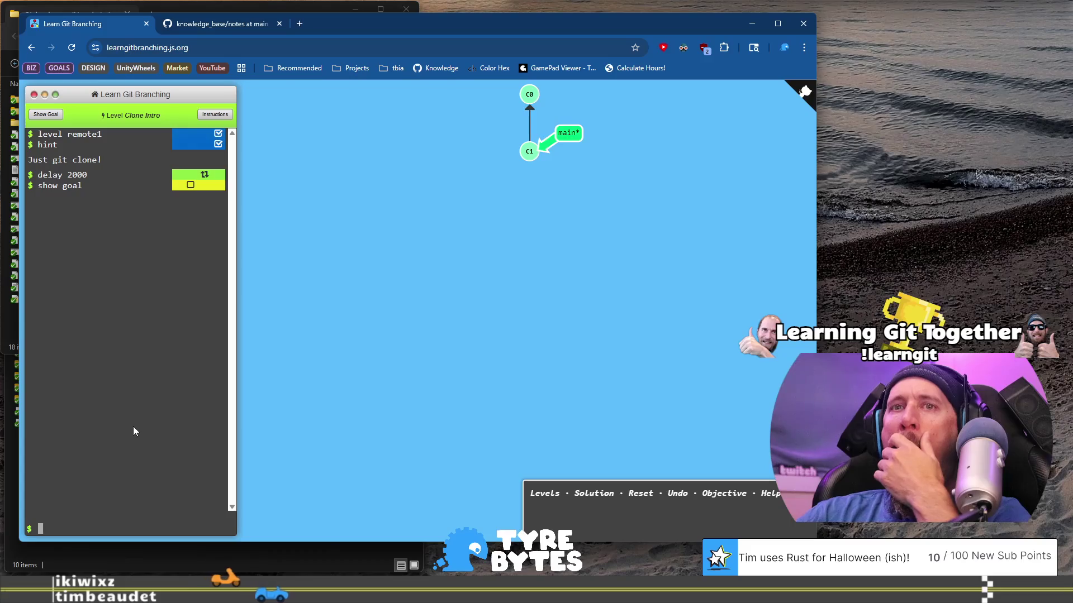
Step: Run git clone to solve Clone Intro in 1 command and dismiss the completion dialog
type("git clone")
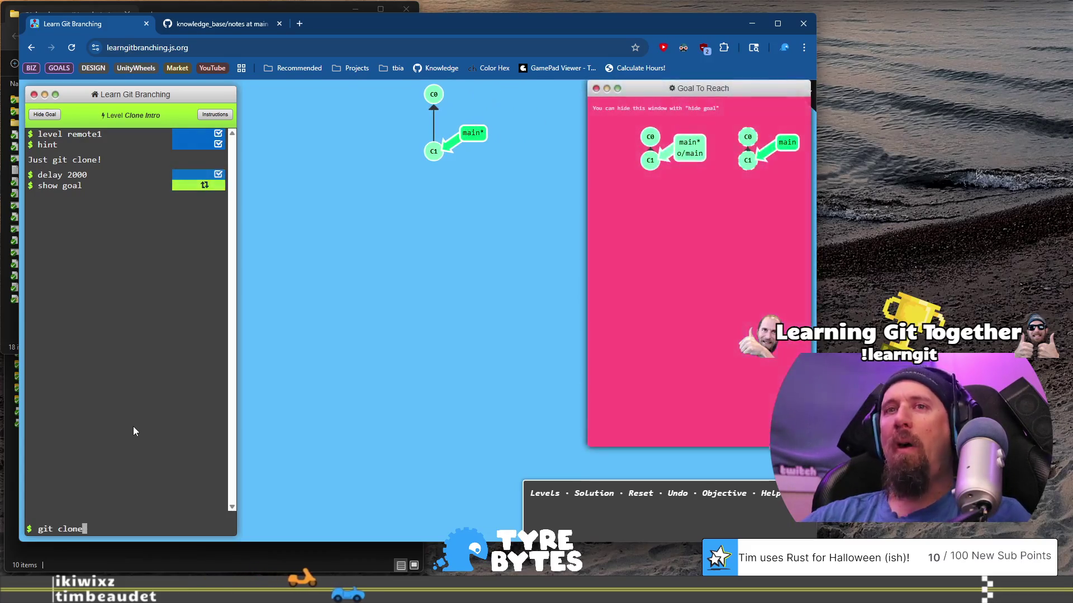
key("Return")
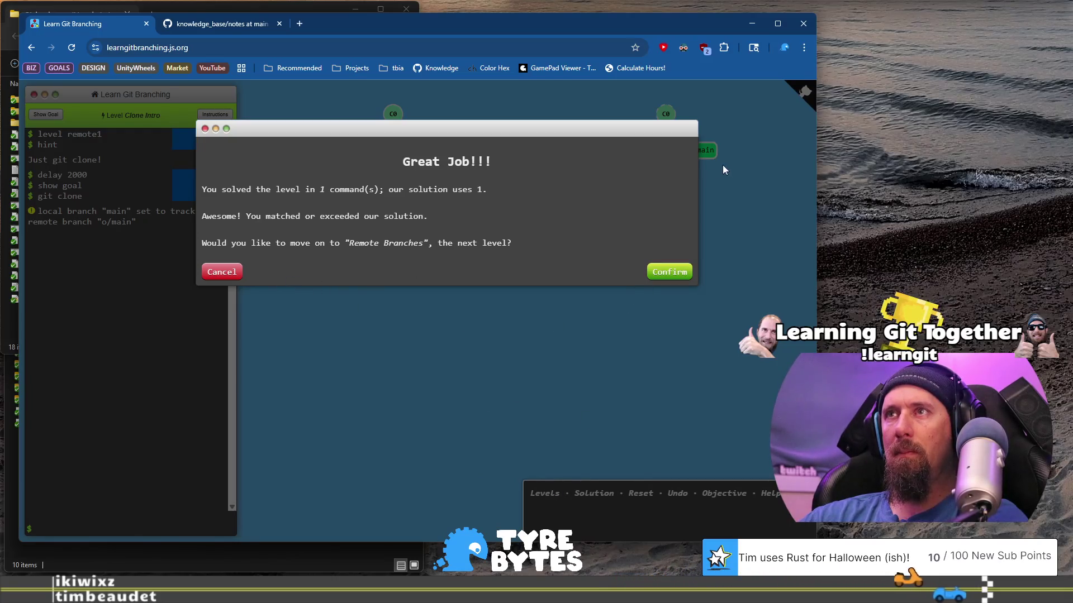
left_click(218, 272)
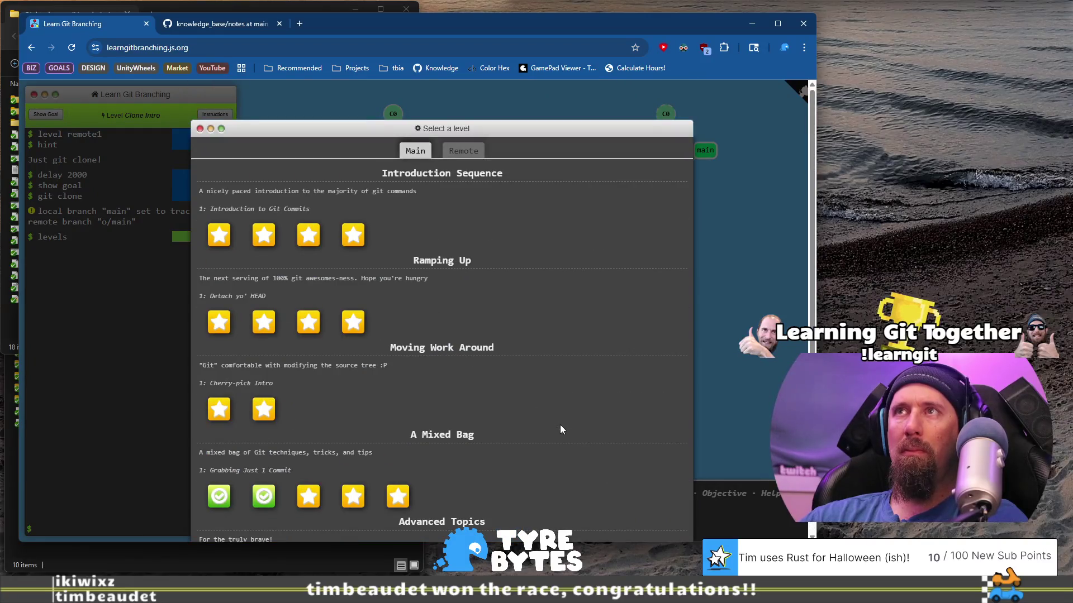
Step: Browse the level list's Remote tab, then switch back to the Main levels
scroll(562, 430, "down", 2)
scroll(562, 429, "up", 2)
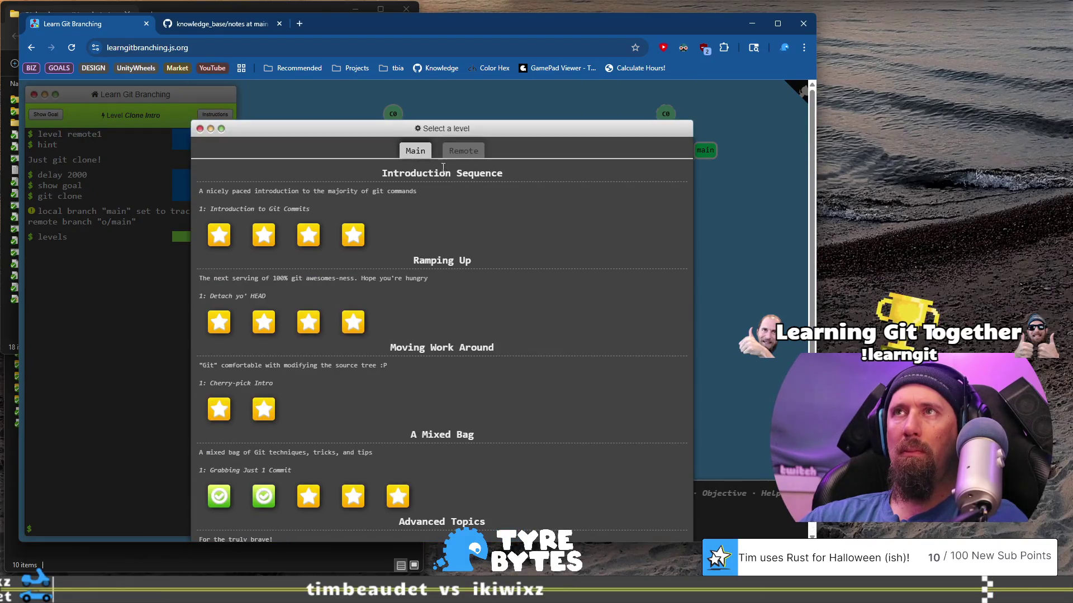
left_click(461, 151)
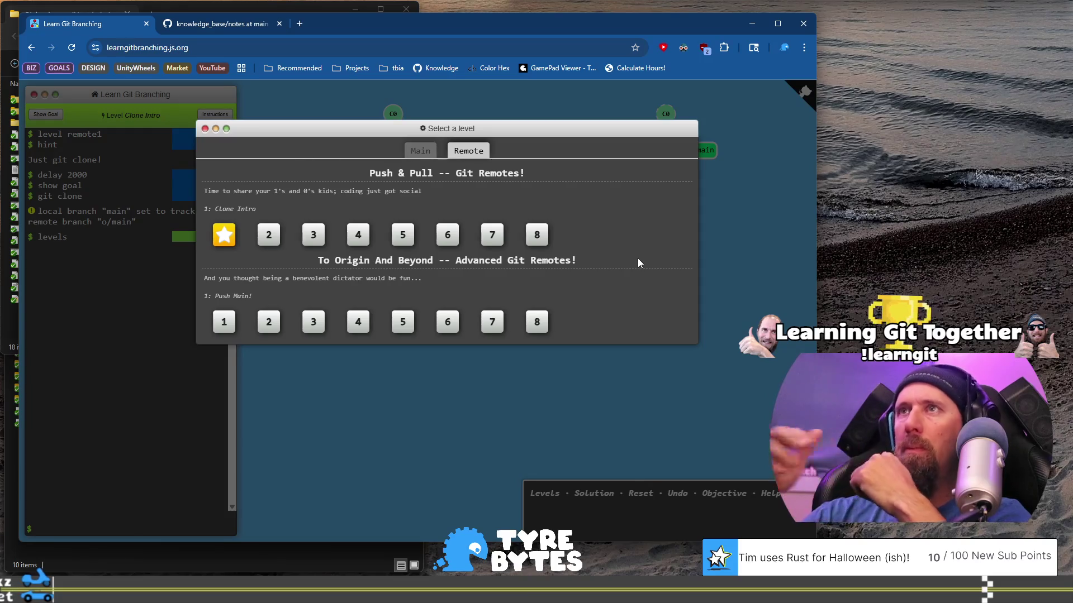
left_click(421, 151)
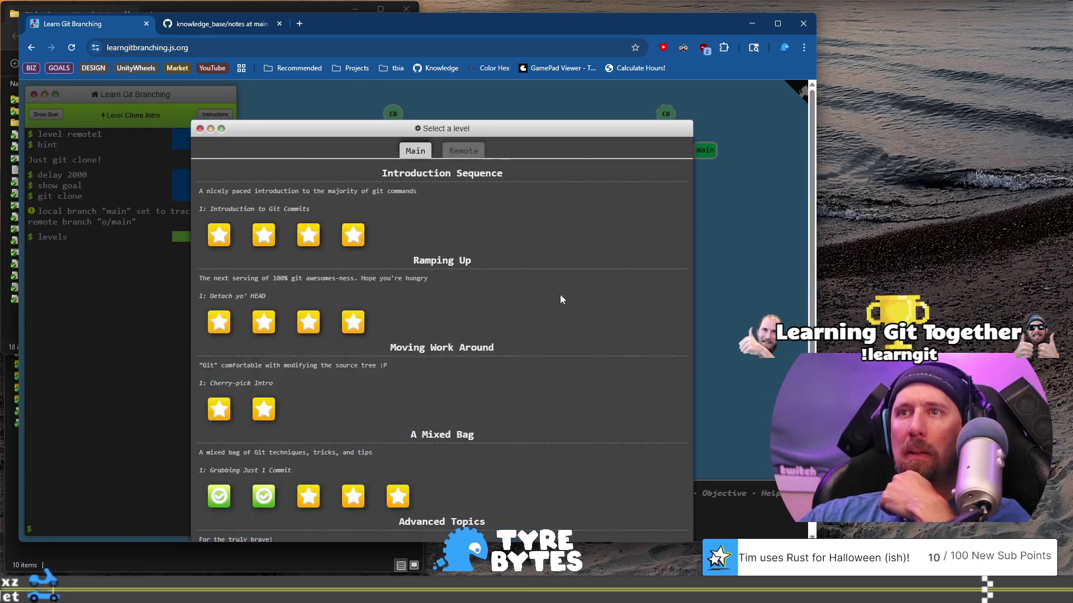
Step: Return to the Remote levels with Clone Intro starred, glance at the GitHub notes, and come back
scroll(593, 381, "down", 2)
scroll(594, 381, "up", 2)
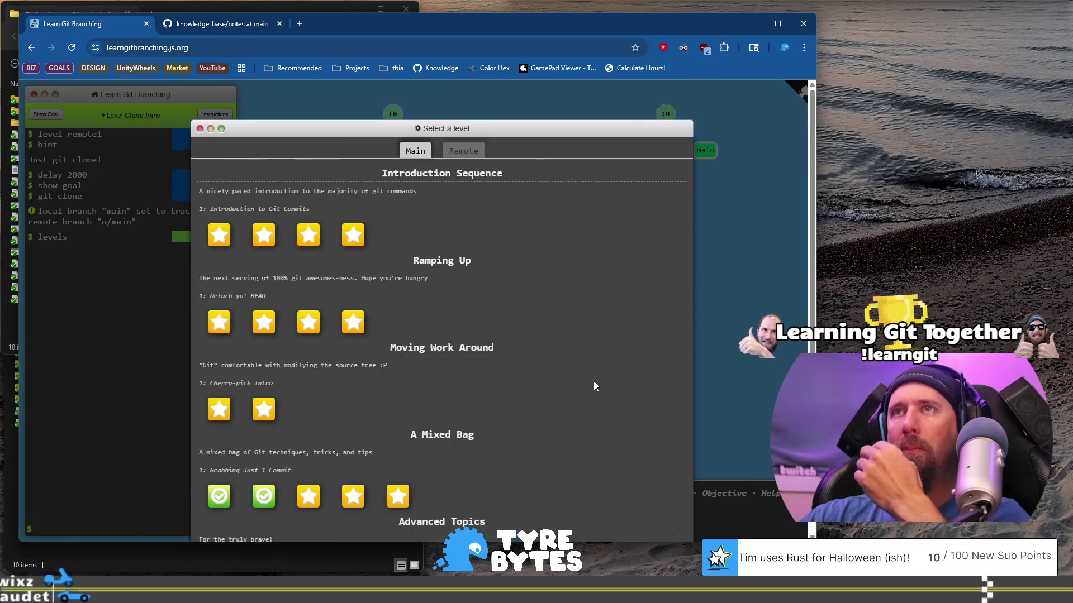
left_click(468, 151)
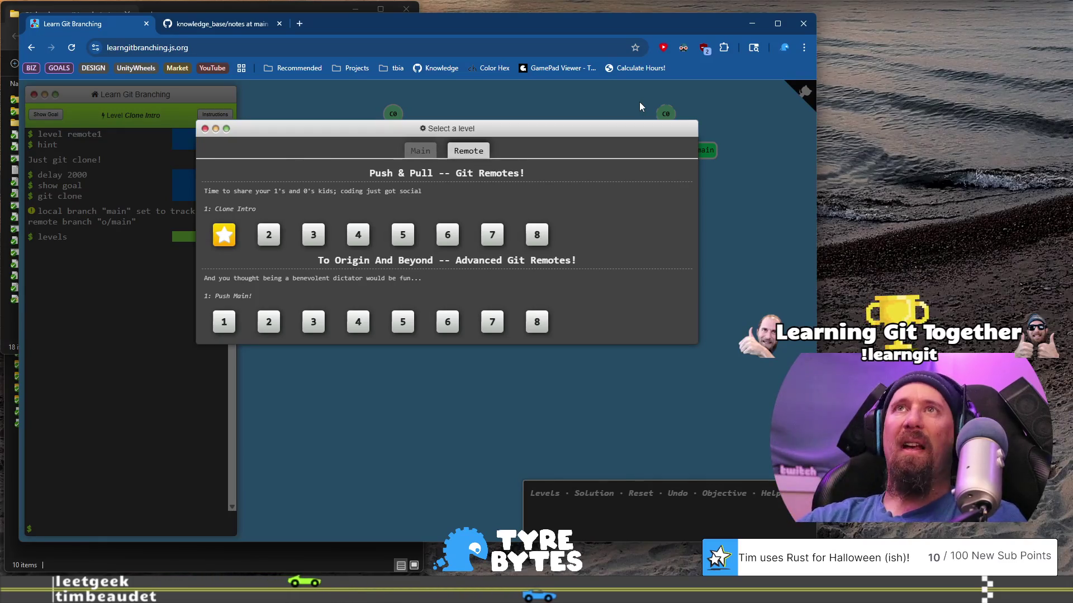
left_click(234, 26)
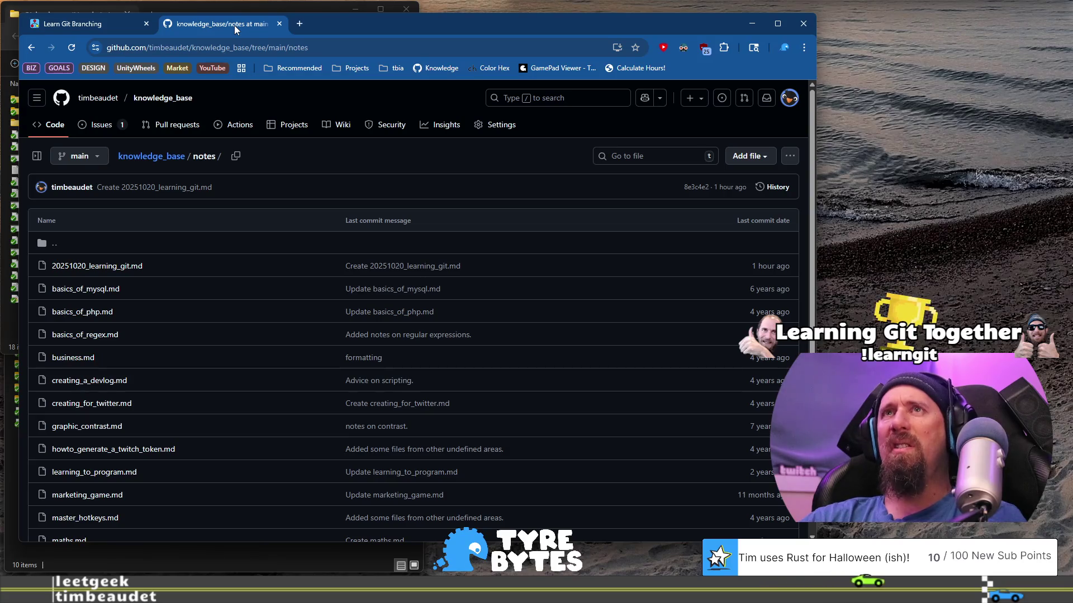
left_click(94, 26)
Step: Load Remote Branches, the second Push & Pull level in the Remote tab
left_click(265, 233)
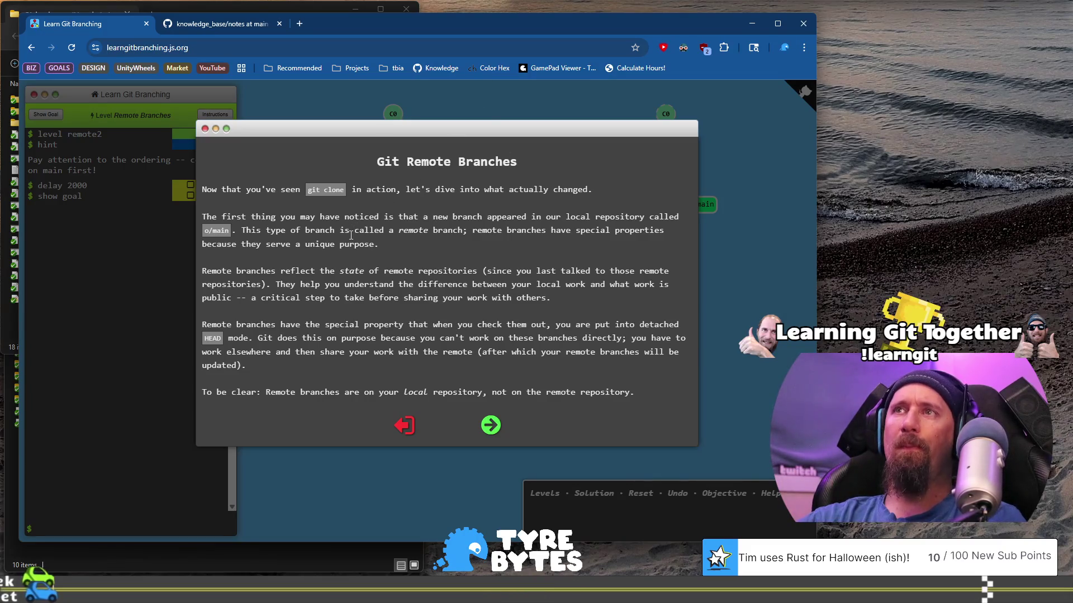
mouse_move(369, 216)
left_mouse_down()
mouse_move(670, 221)
mouse_move(301, 231)
mouse_move(488, 233)
mouse_move(453, 233)
mouse_move(439, 251)
left_mouse_up()
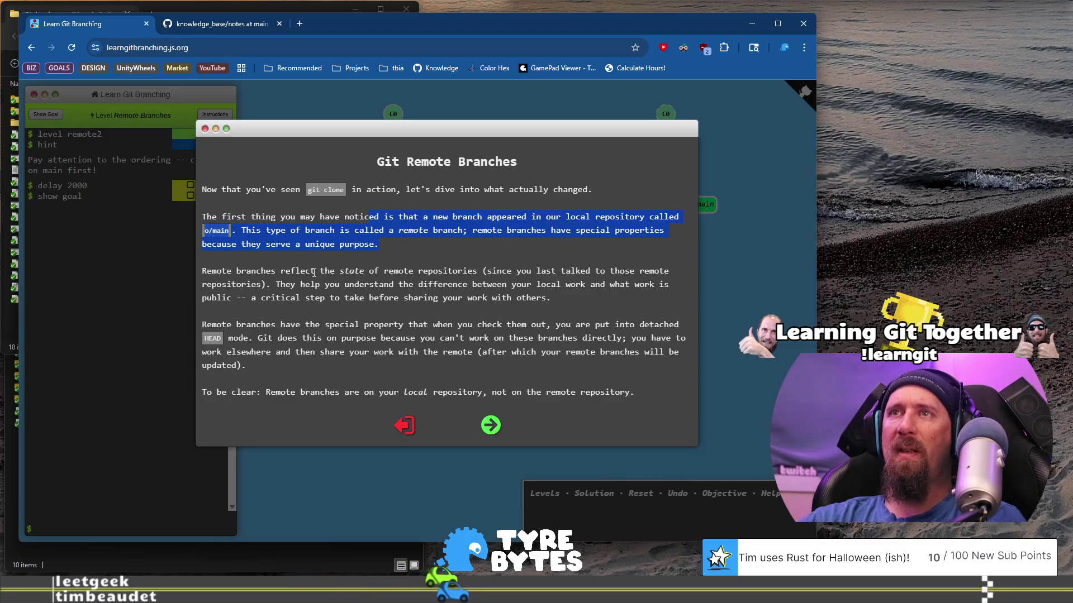
mouse_move(207, 271)
left_mouse_down()
mouse_move(464, 271)
mouse_move(425, 285)
mouse_move(553, 286)
mouse_move(552, 300)
mouse_move(449, 307)
left_mouse_up()
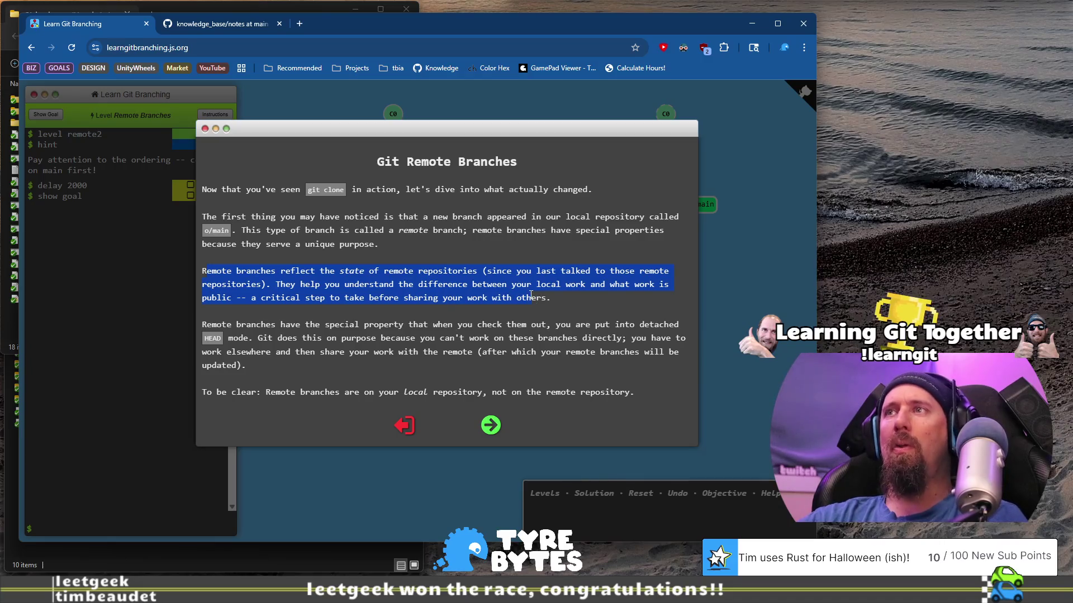
left_click_drag(527, 295, 524, 296)
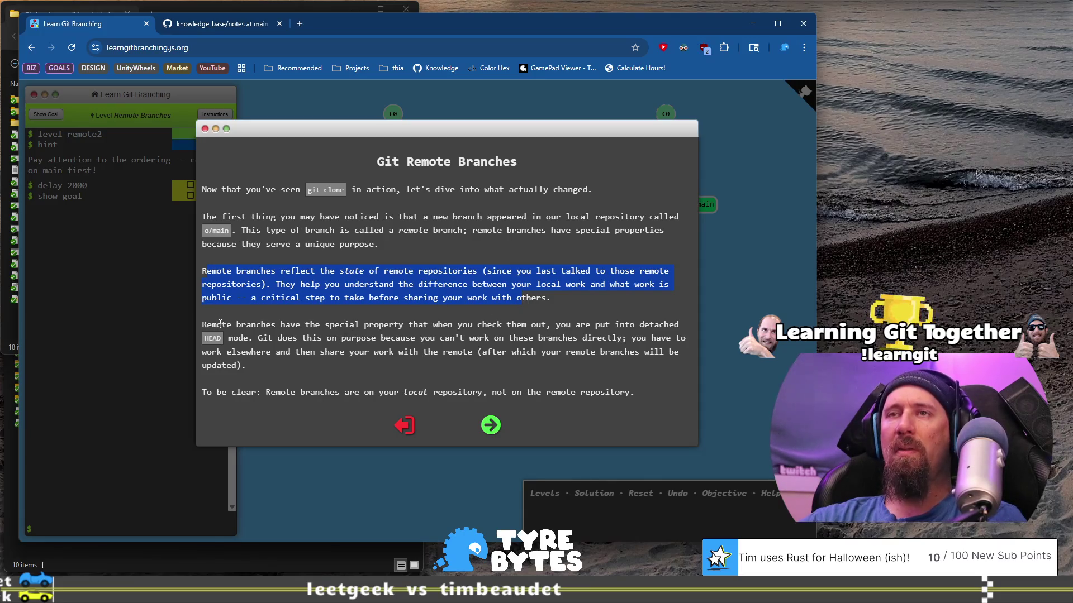
left_click_drag(220, 324, 415, 324)
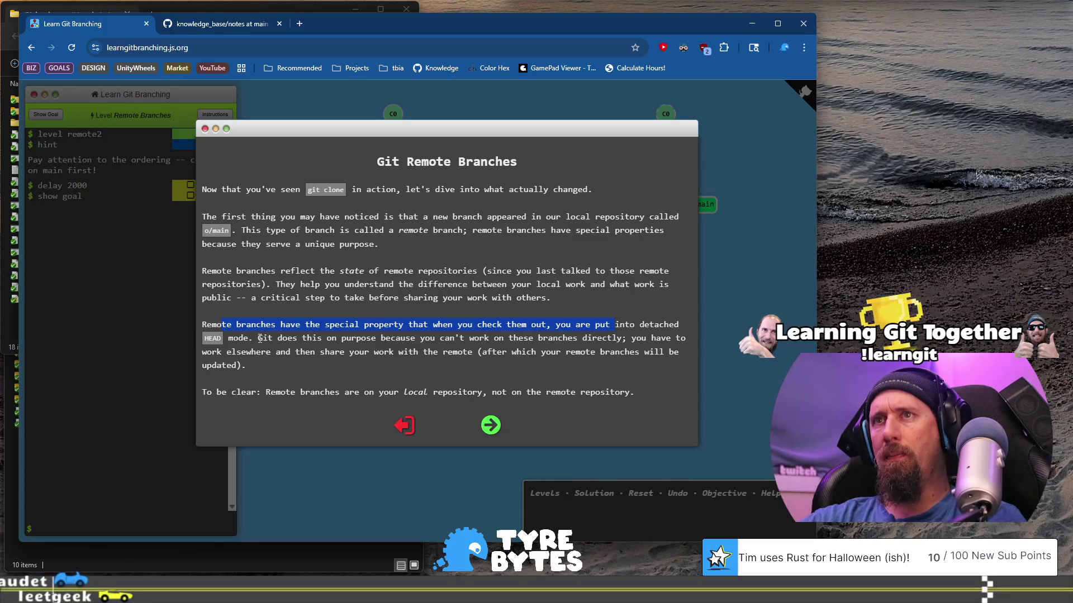
mouse_move(259, 339)
left_mouse_down()
mouse_move(469, 338)
mouse_move(458, 352)
mouse_move(484, 350)
mouse_move(423, 352)
left_mouse_up()
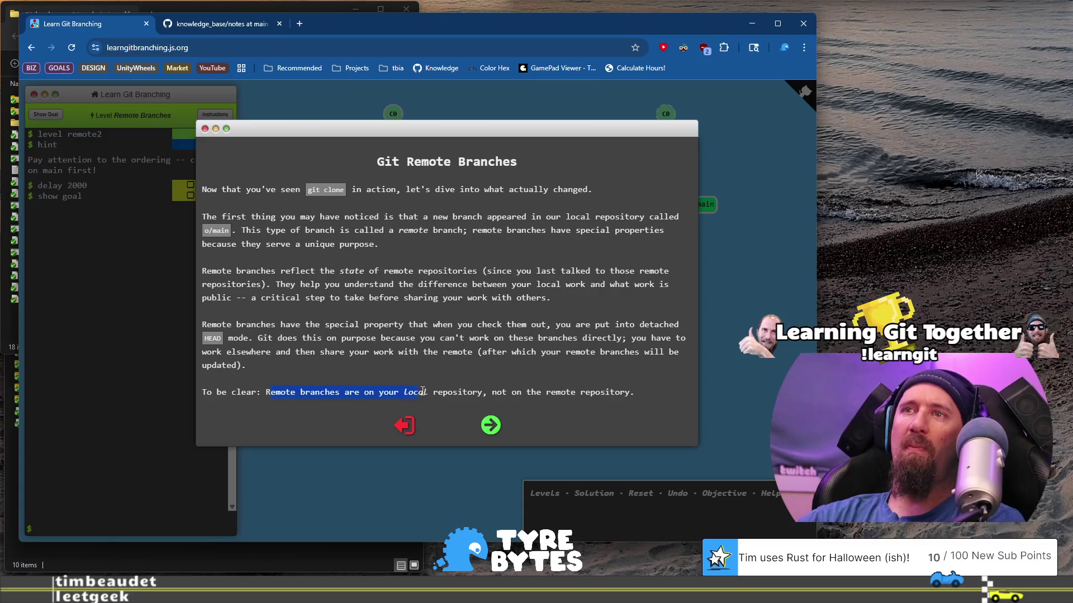
left_click_drag(459, 393, 641, 391)
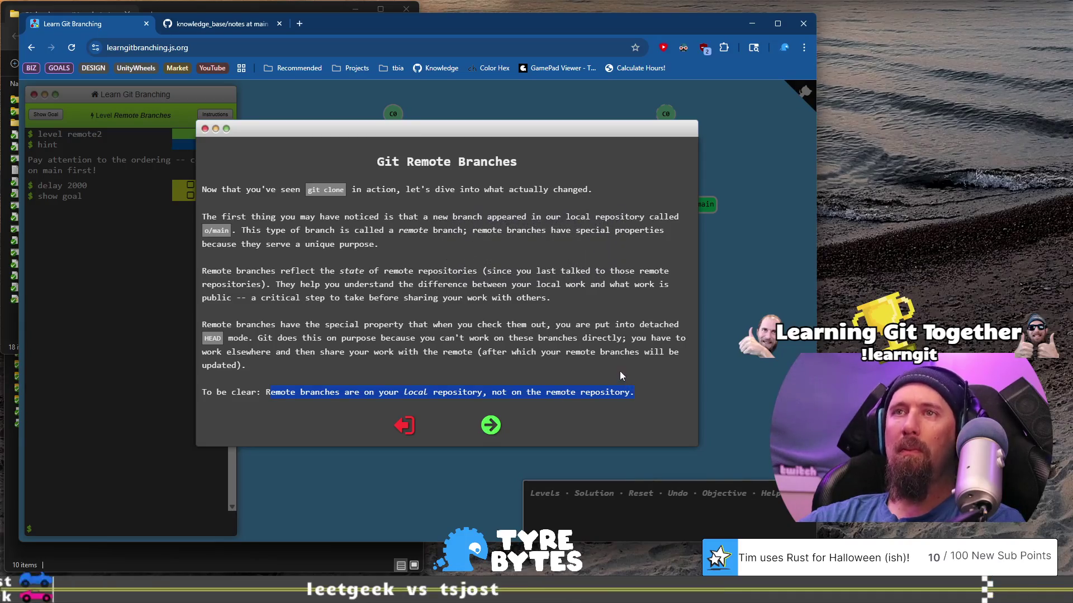
Step: Read the 'What is o/?' slide, highlighting the remote naming convention and origin shorthand passages
left_click(491, 426)
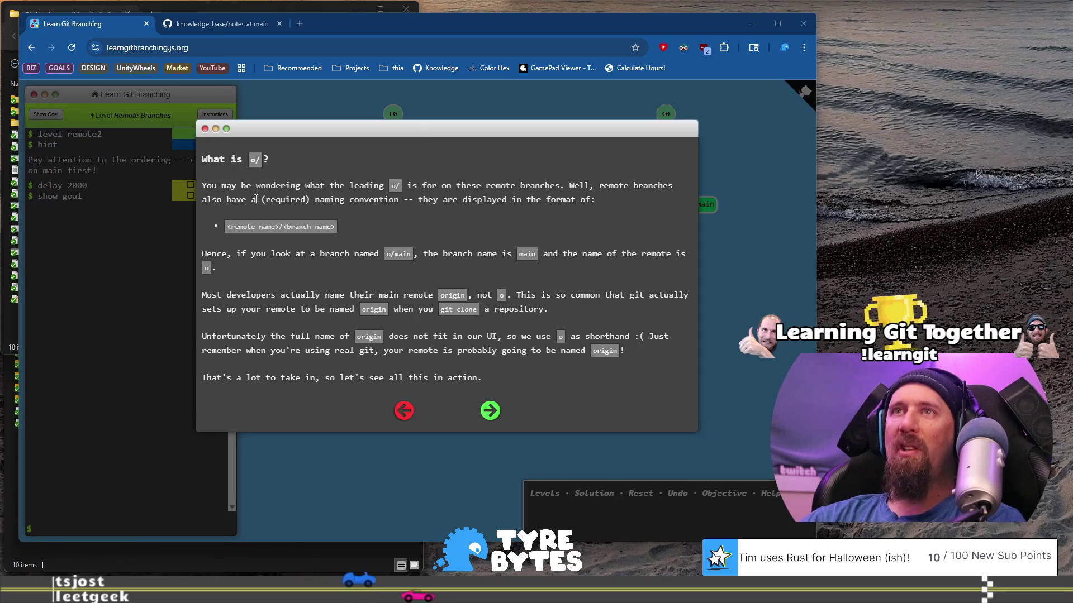
left_click_drag(320, 200, 607, 205)
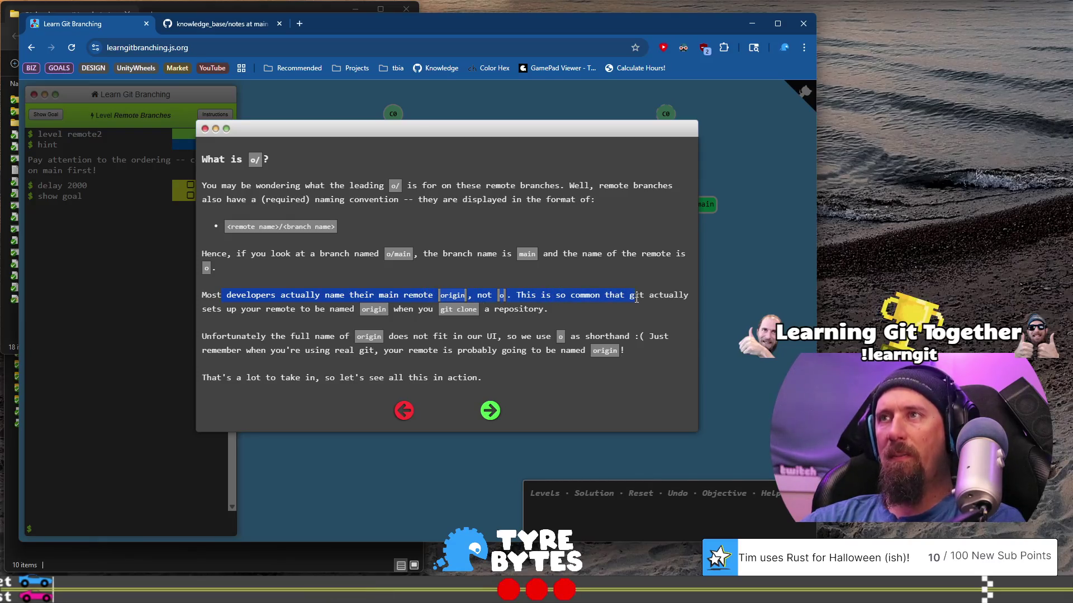
left_click_drag(636, 299, 466, 307)
left_click_drag(390, 306, 285, 314)
left_click_drag(352, 309, 523, 309)
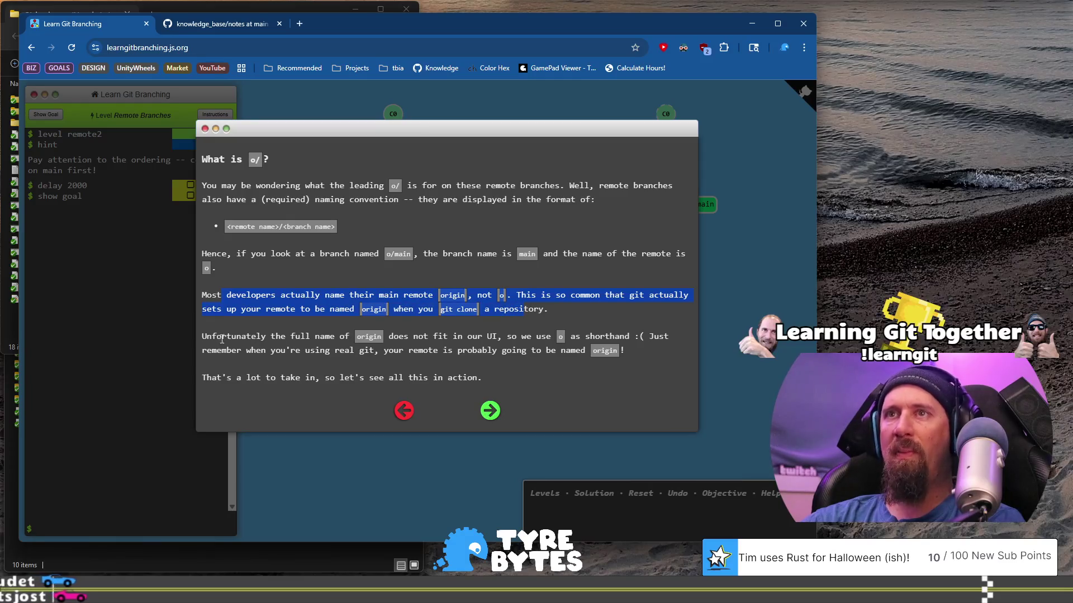
mouse_move(212, 338)
left_mouse_down()
mouse_move(584, 338)
mouse_move(392, 348)
mouse_move(446, 350)
left_mouse_up()
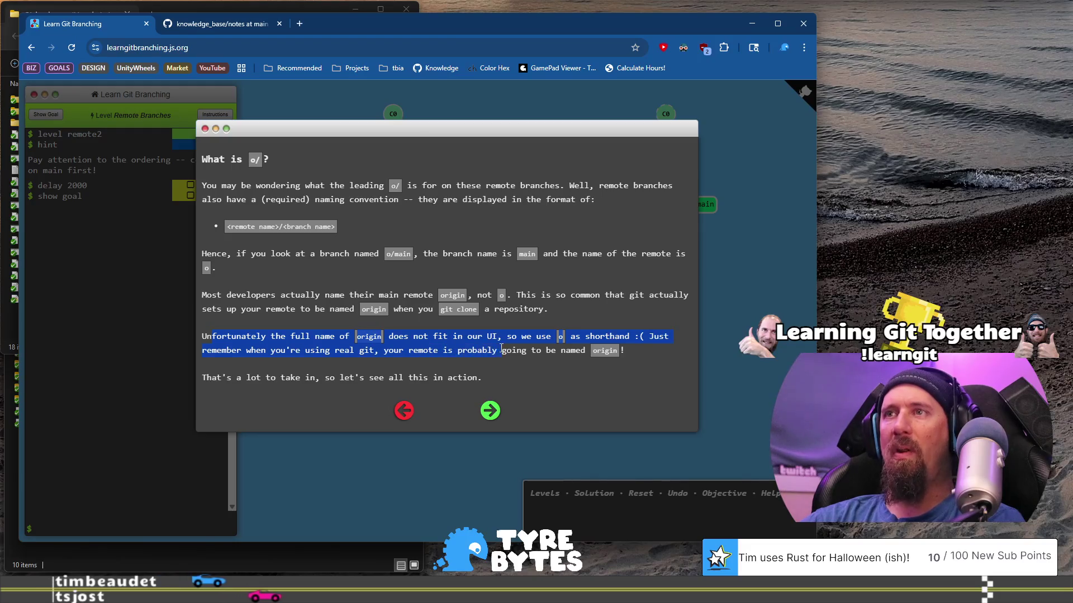
left_click_drag(564, 352, 621, 350)
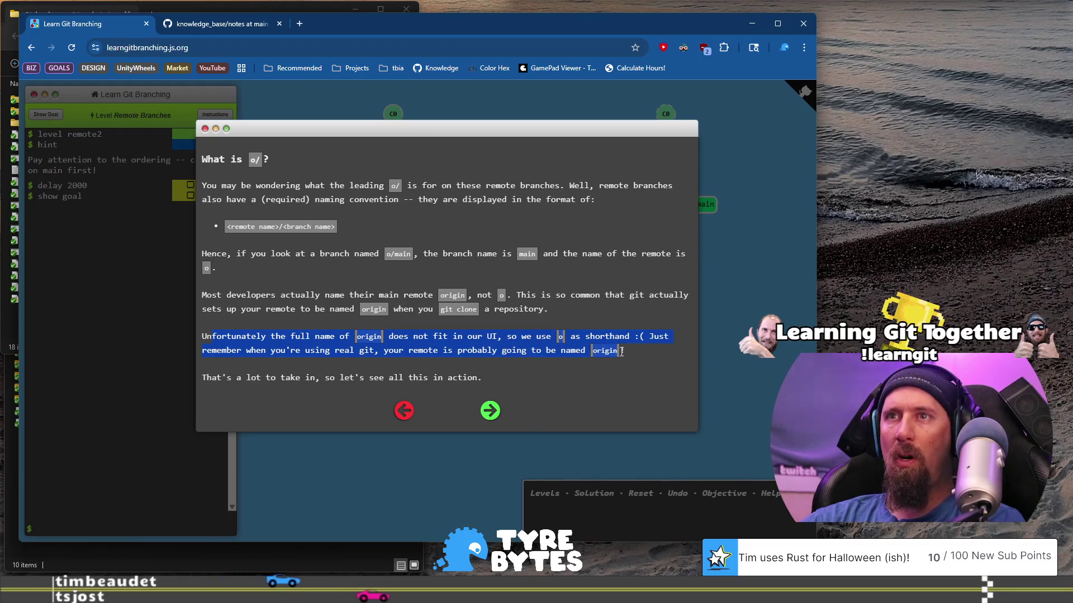
left_click(493, 412)
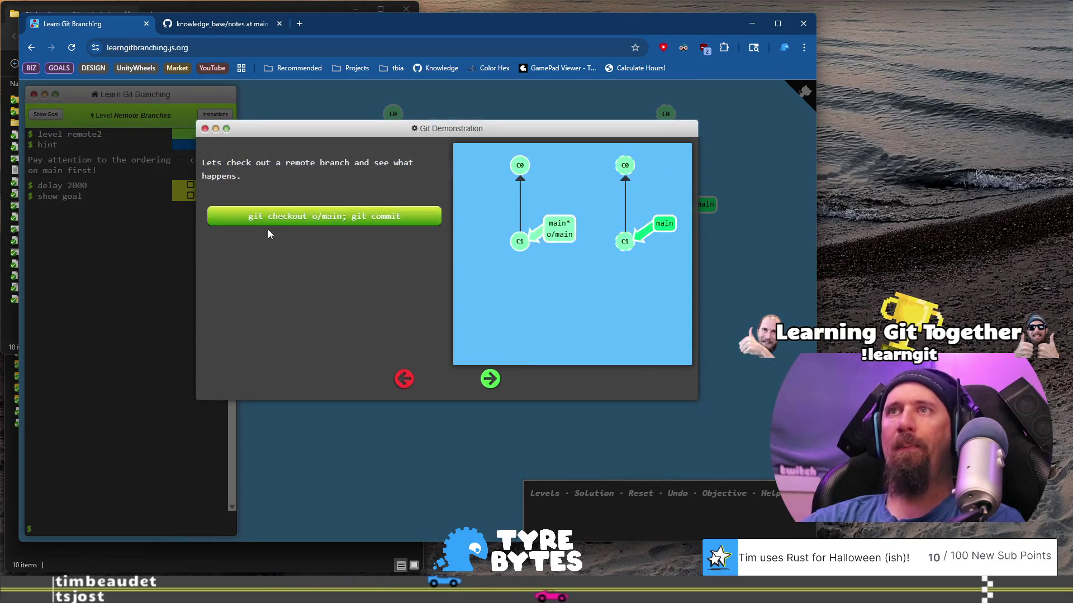
Step: Run the git checkout o/main; git commit demo, read the level goal, and close the lesson
left_click(312, 226)
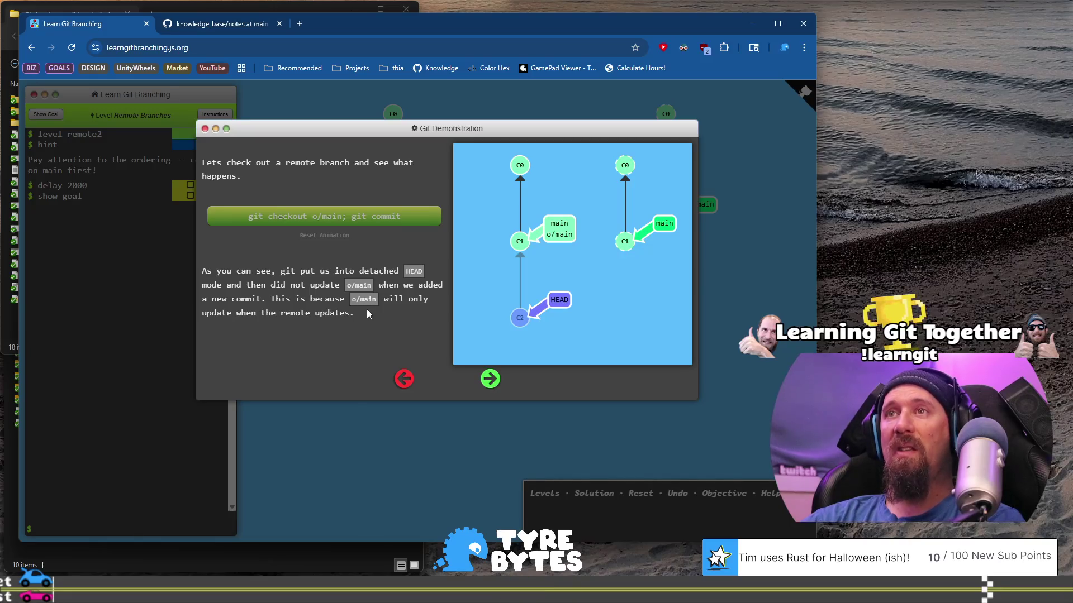
left_click_drag(364, 313, 383, 300)
left_click(320, 303)
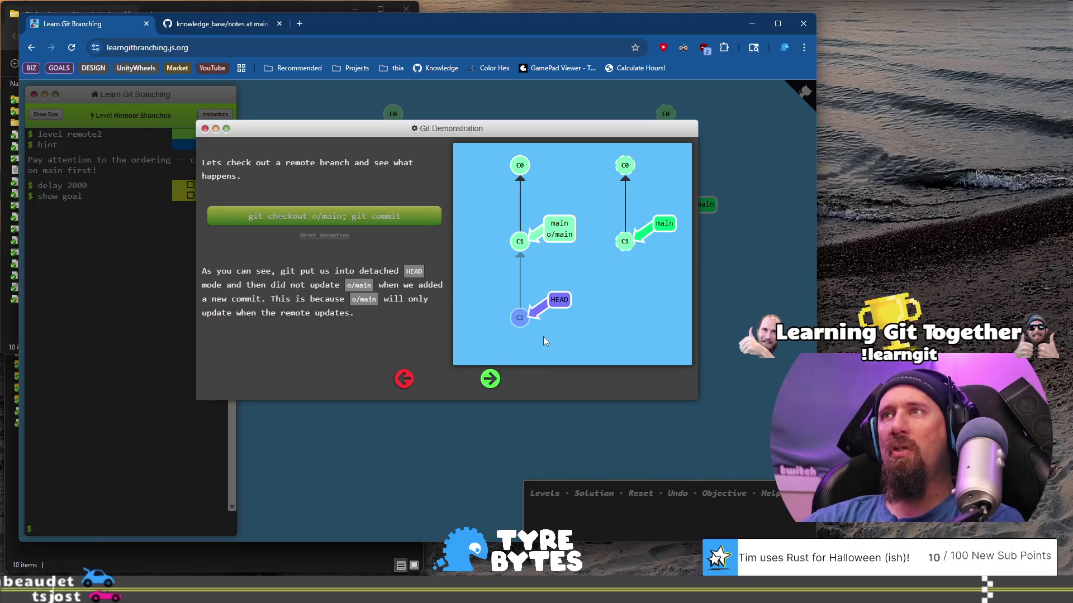
left_click(488, 381)
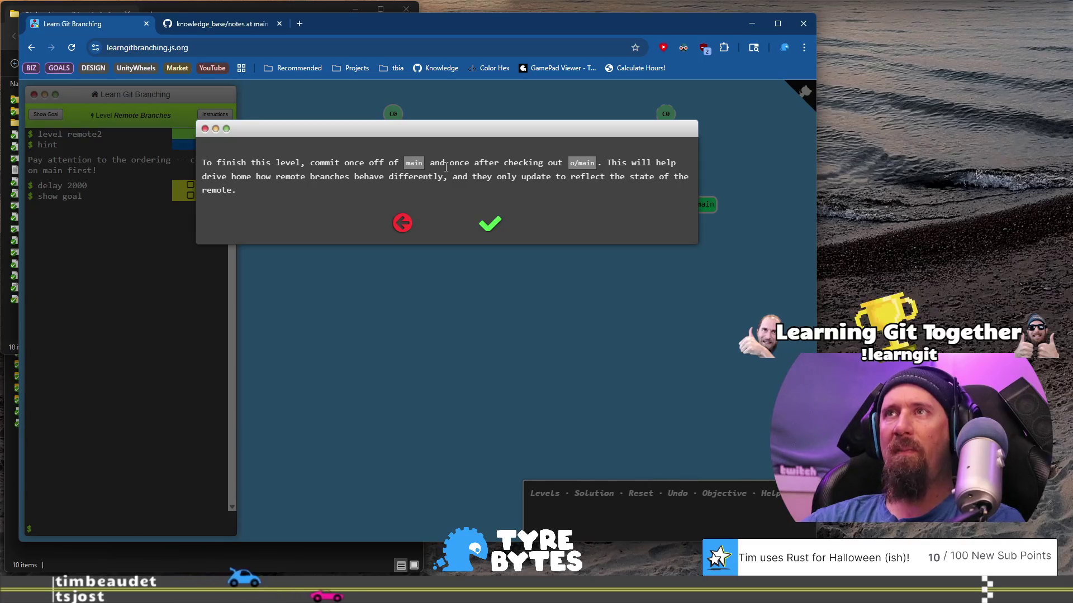
left_click_drag(428, 162, 518, 176)
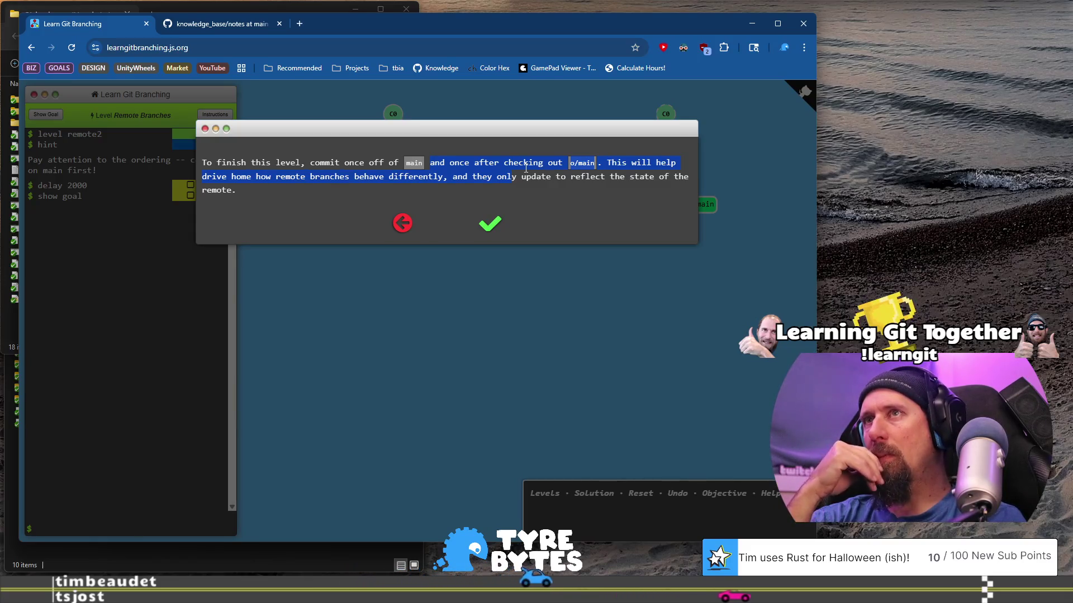
left_click(489, 224)
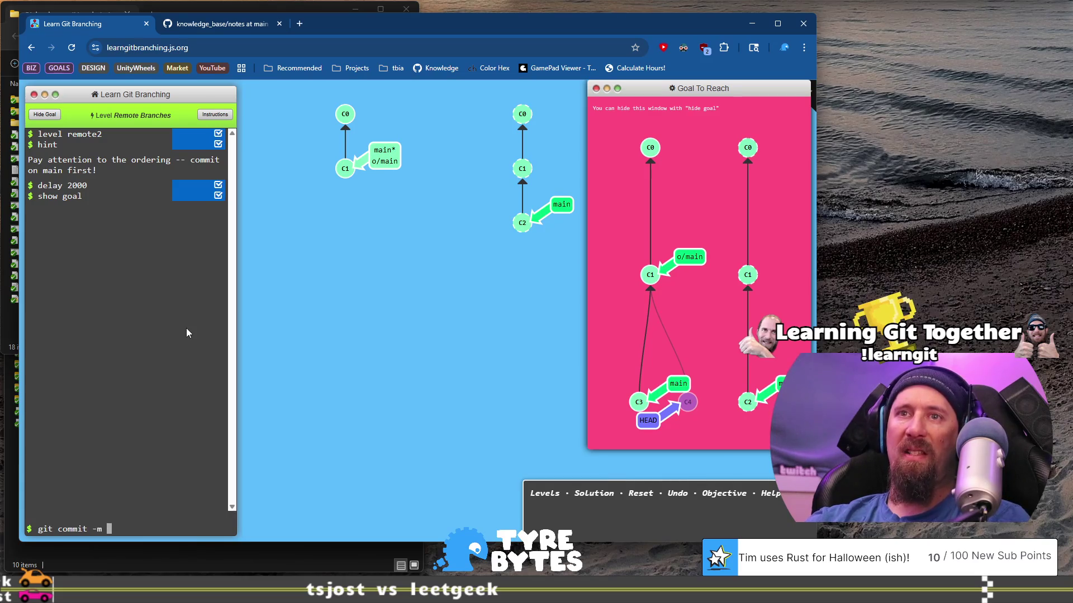
Step: Run git commit -m "first commit", git checkout o/main, then git commit -m "other work"
type("\"first commit")
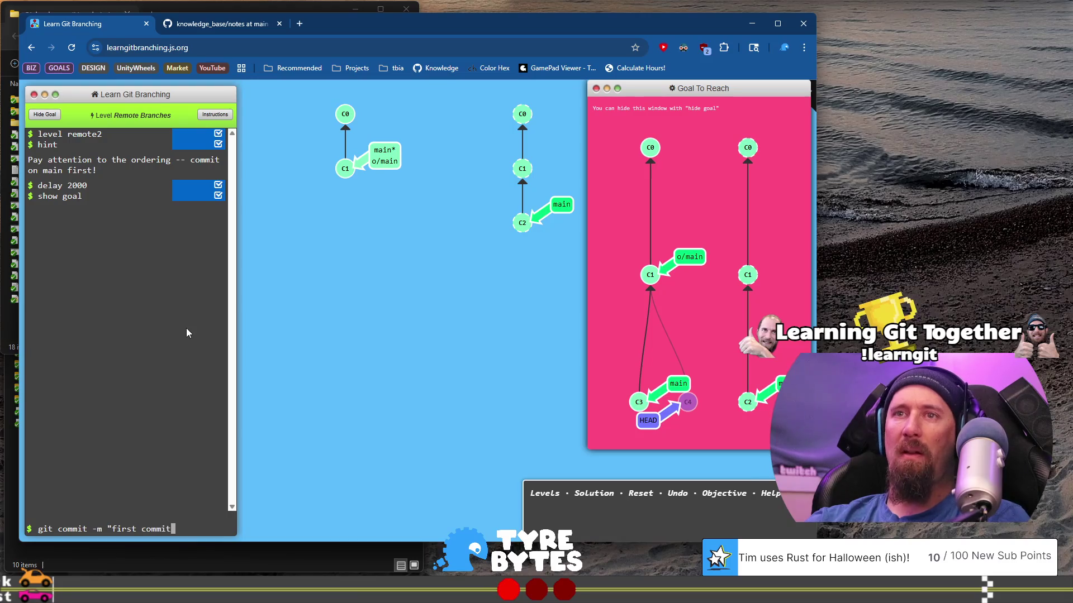
type("\"")
key("Return")
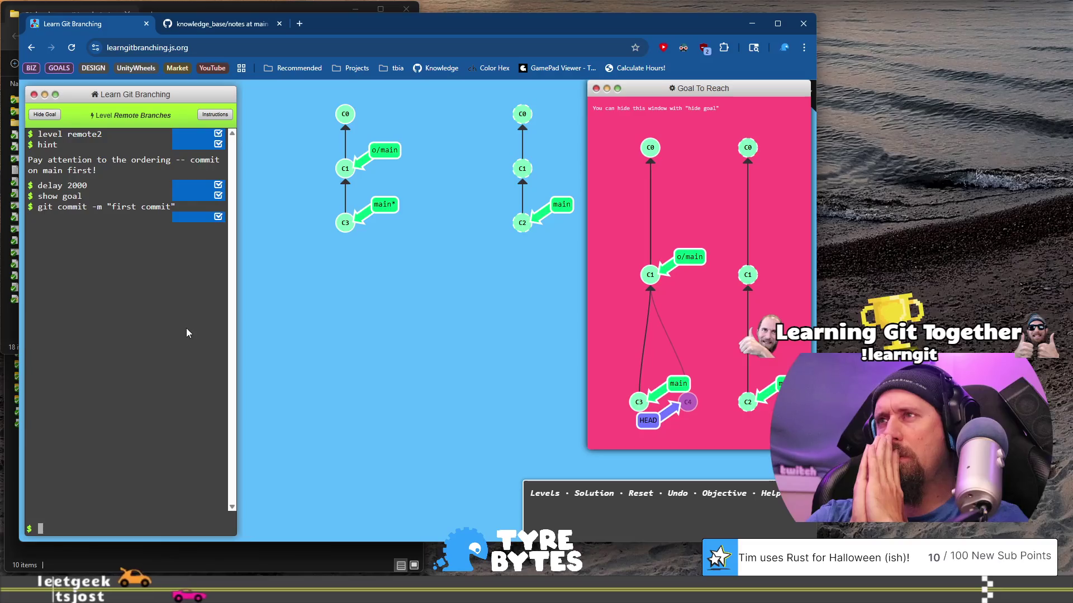
type("git checkout o/main")
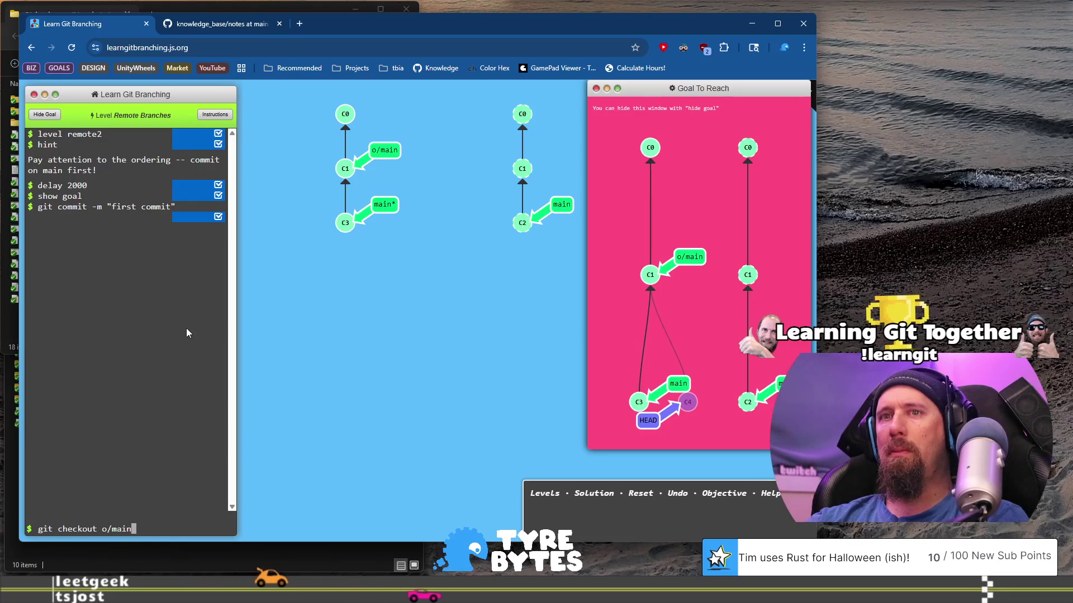
key("Return")
type("git commit ")
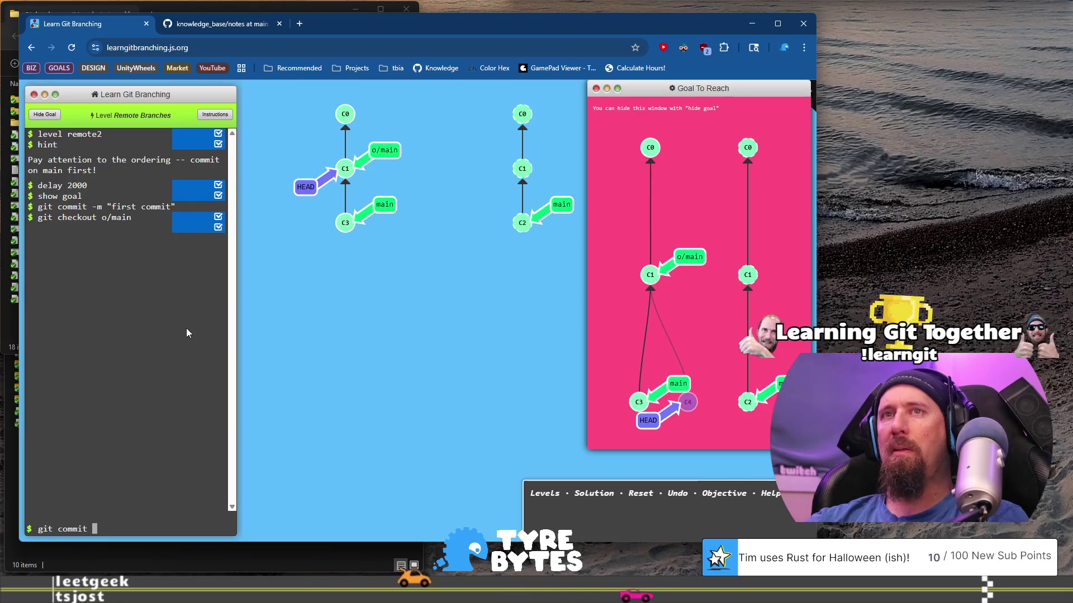
type("-m \"o")
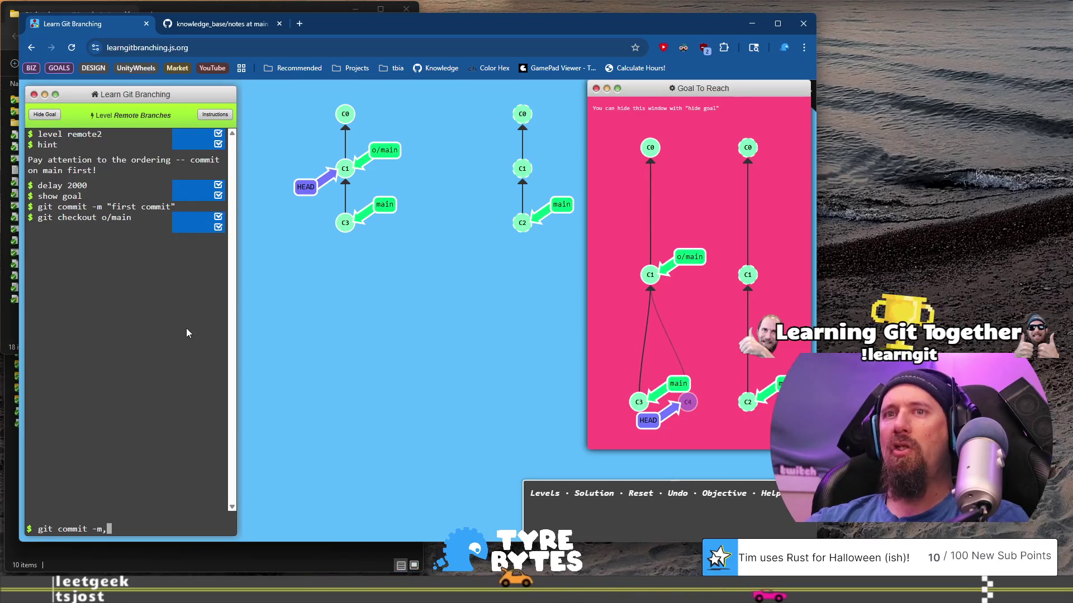
type("ther work\"")
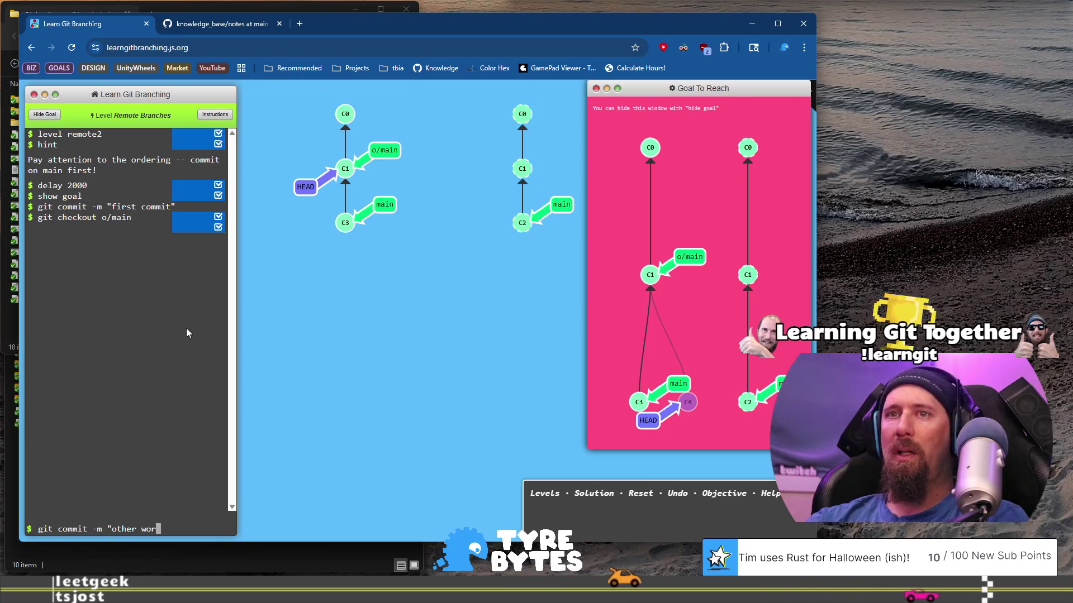
key("Return")
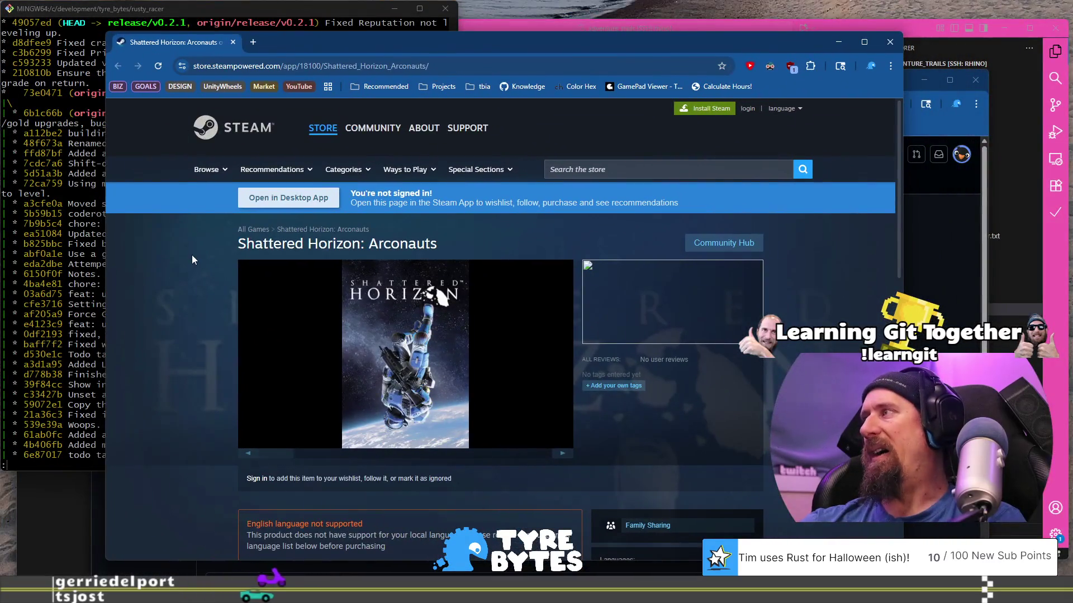
Step: Close the Shattered Horizon: Arconauts Steam store tab and return to Learn Git Branching
scroll(192, 255, "down", 3)
scroll(182, 269, "down", 8)
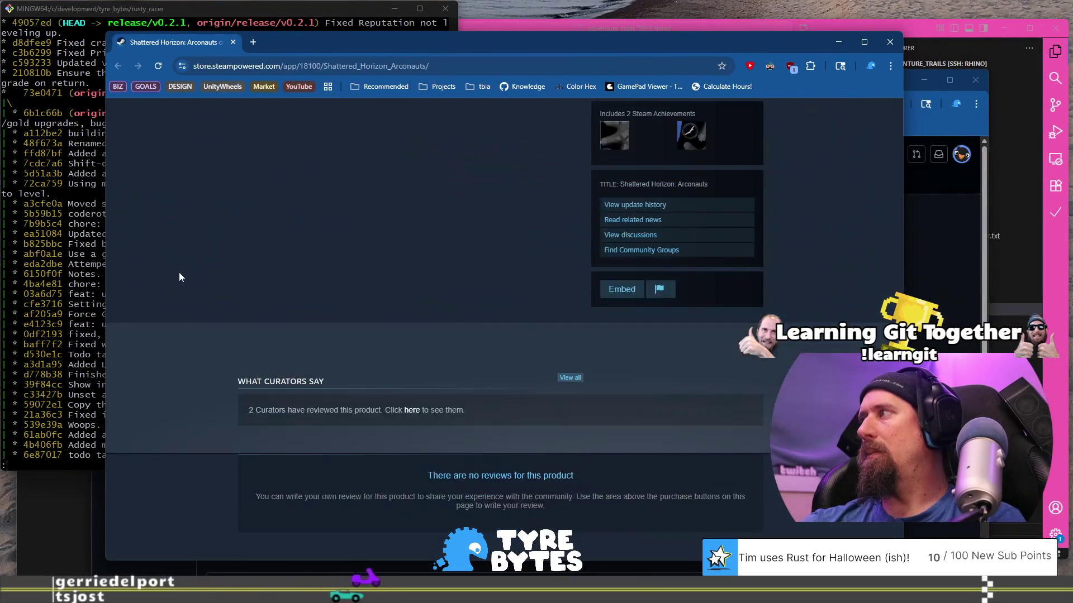
scroll(179, 273, "up", 8)
scroll(178, 273, "up", 3)
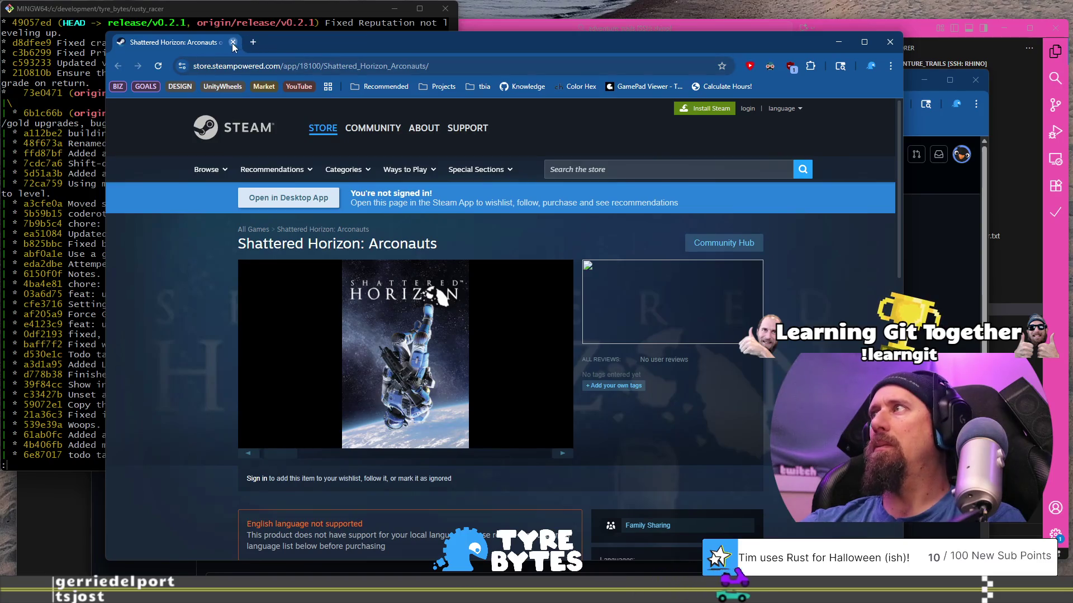
left_click(233, 47)
key("ctrl+super+Left")
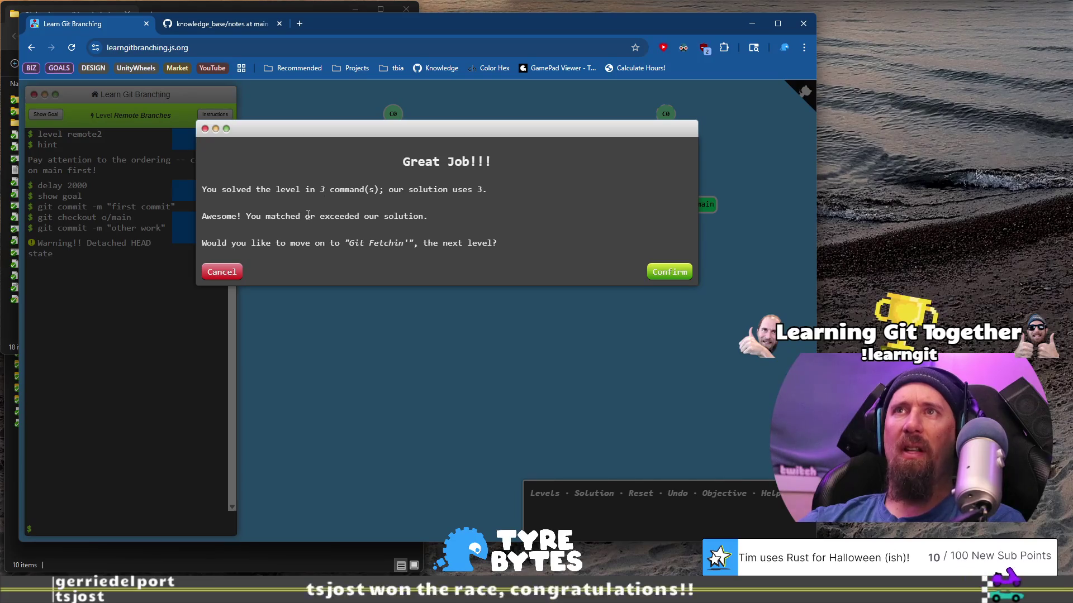
Step: Confirm the Great Job dialog to advance to the Git Fetchin' level
left_click(660, 278)
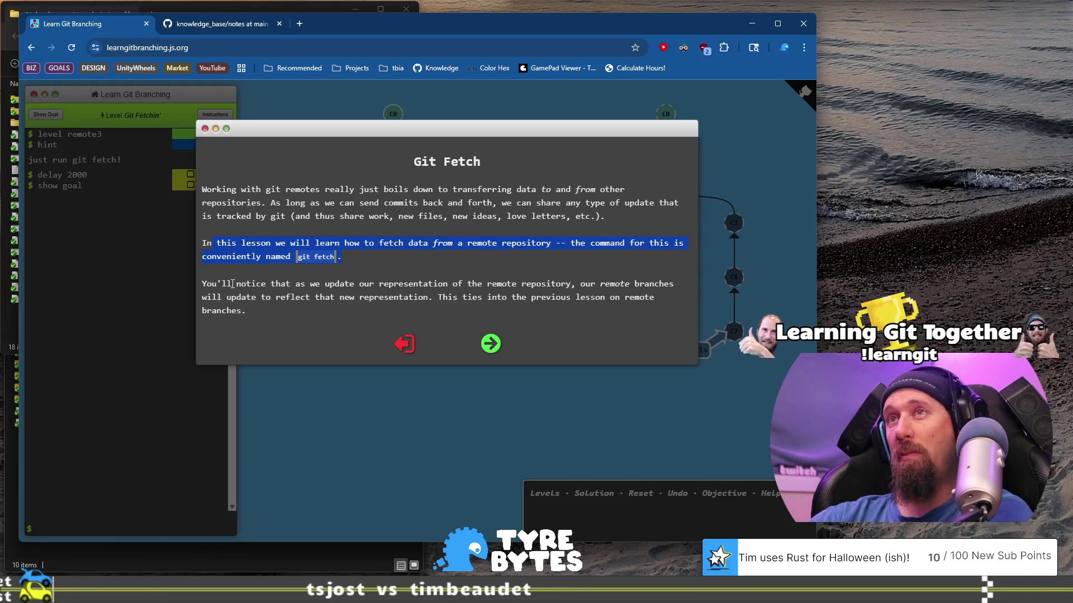
Step: Run the git fetch demonstration and advance to the 'What fetch does' page
left_click_drag(201, 285, 213, 287)
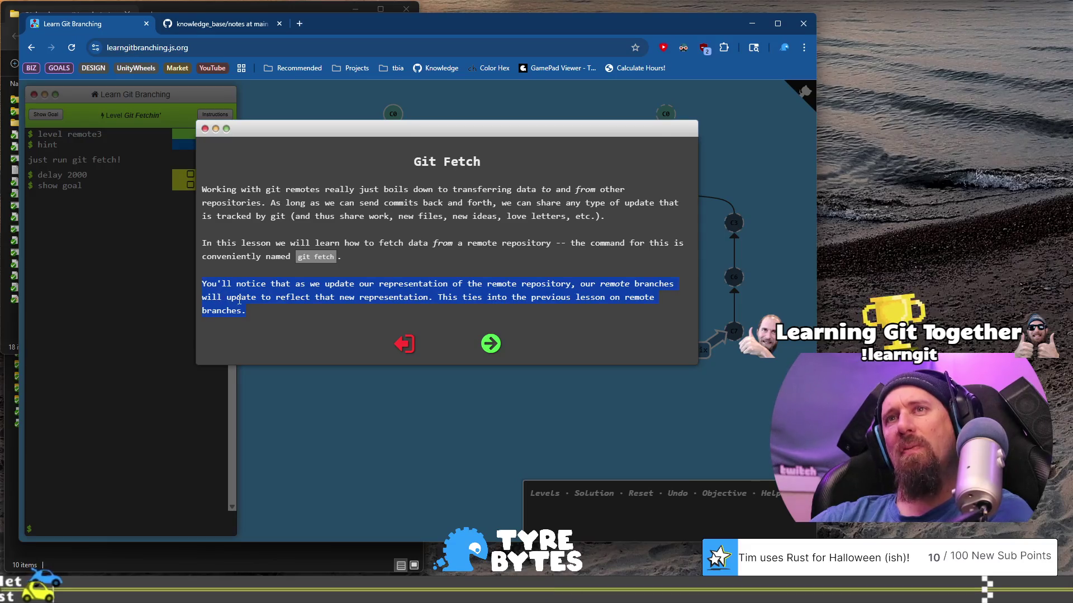
left_click(484, 343)
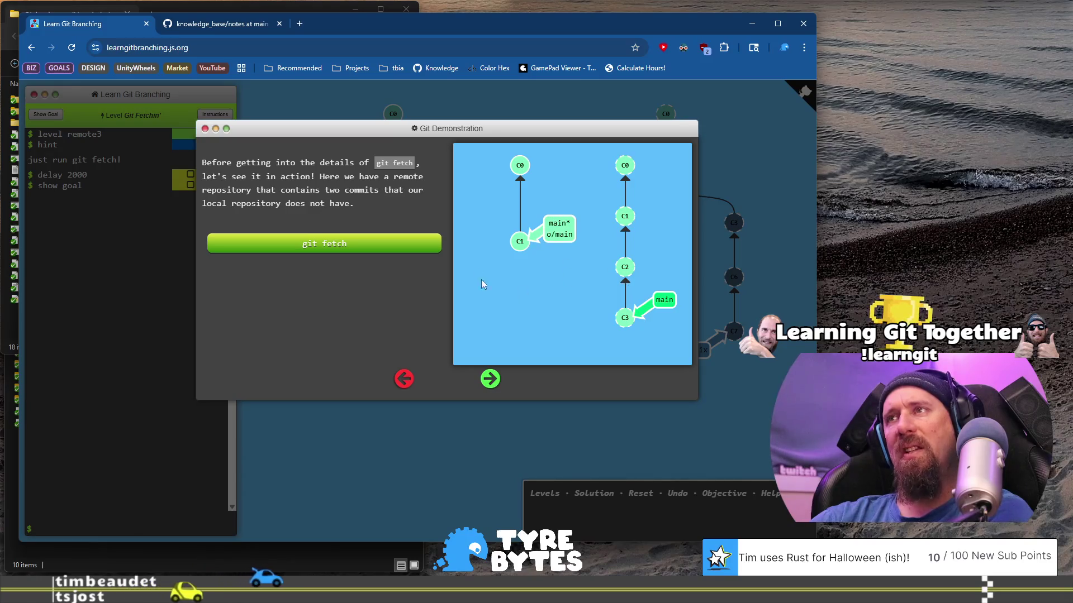
left_click(332, 246)
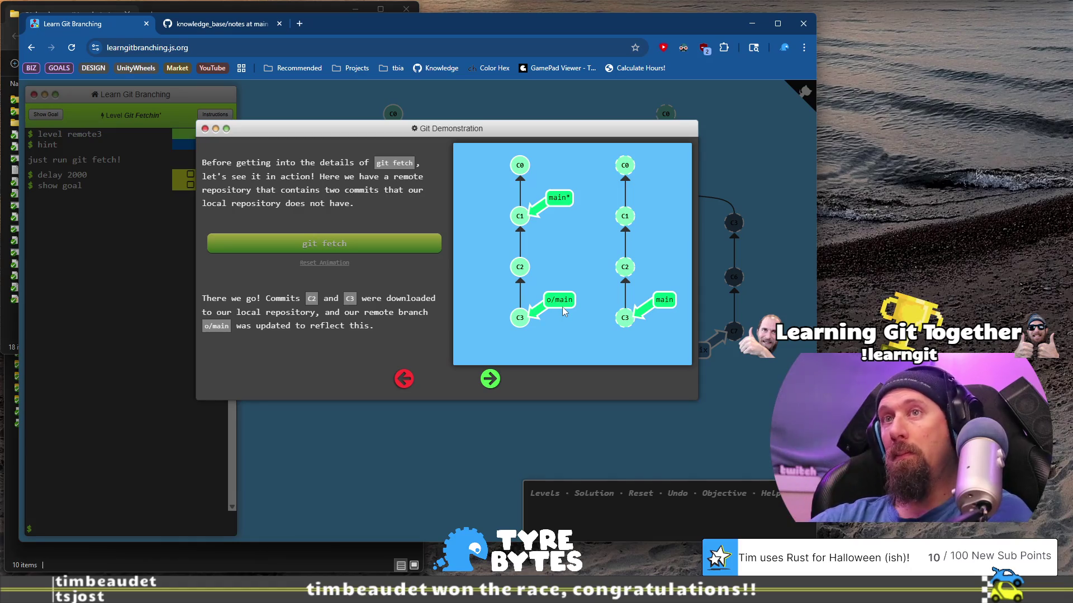
left_click(491, 380)
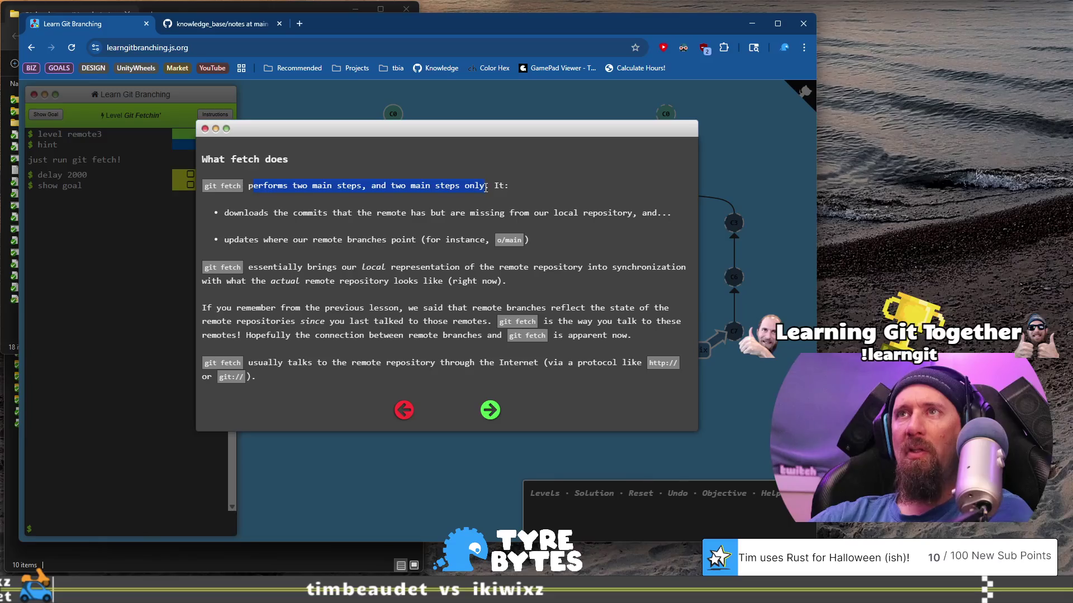
Step: Read the 'What fetch does' page, highlighting fetch's two steps and its Internet communication
left_click_drag(486, 188, 485, 194)
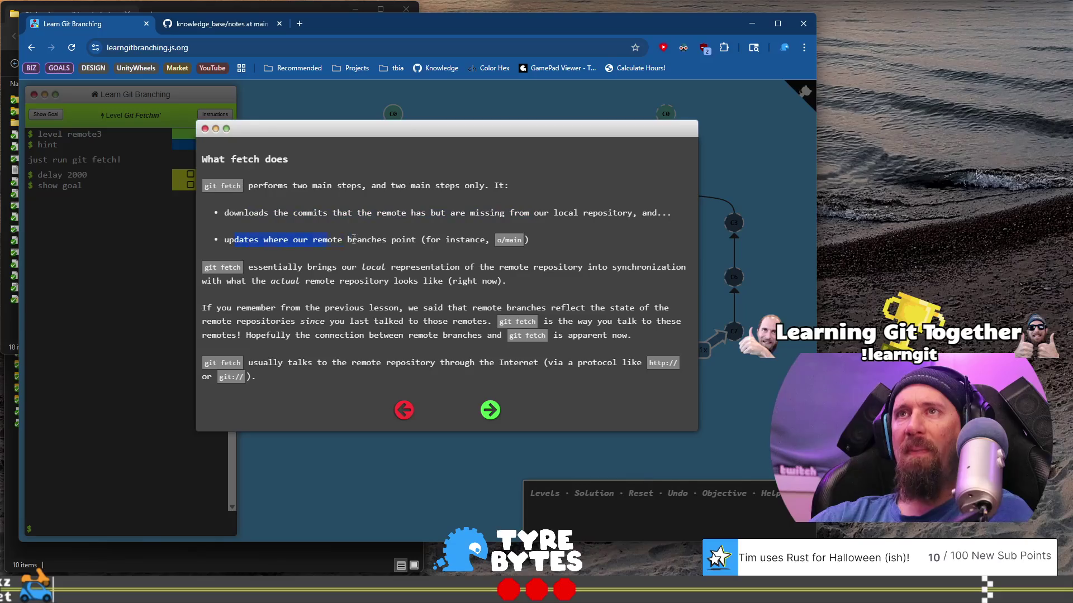
left_click_drag(341, 239, 418, 240)
left_click_drag(510, 239, 523, 240)
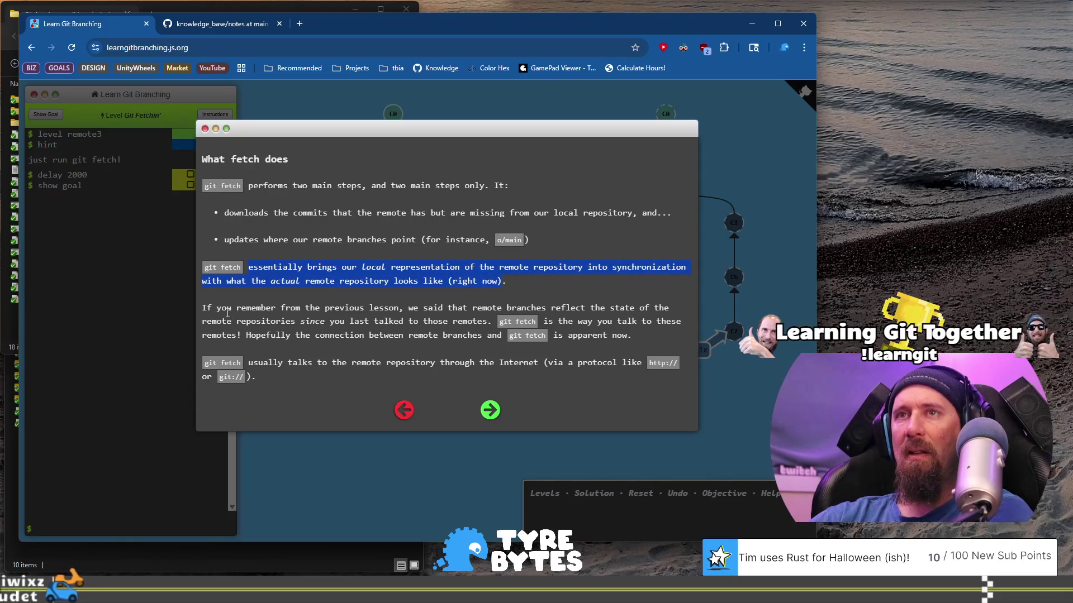
mouse_move(202, 308)
left_mouse_down()
mouse_move(395, 309)
mouse_move(427, 322)
mouse_move(398, 321)
left_mouse_up()
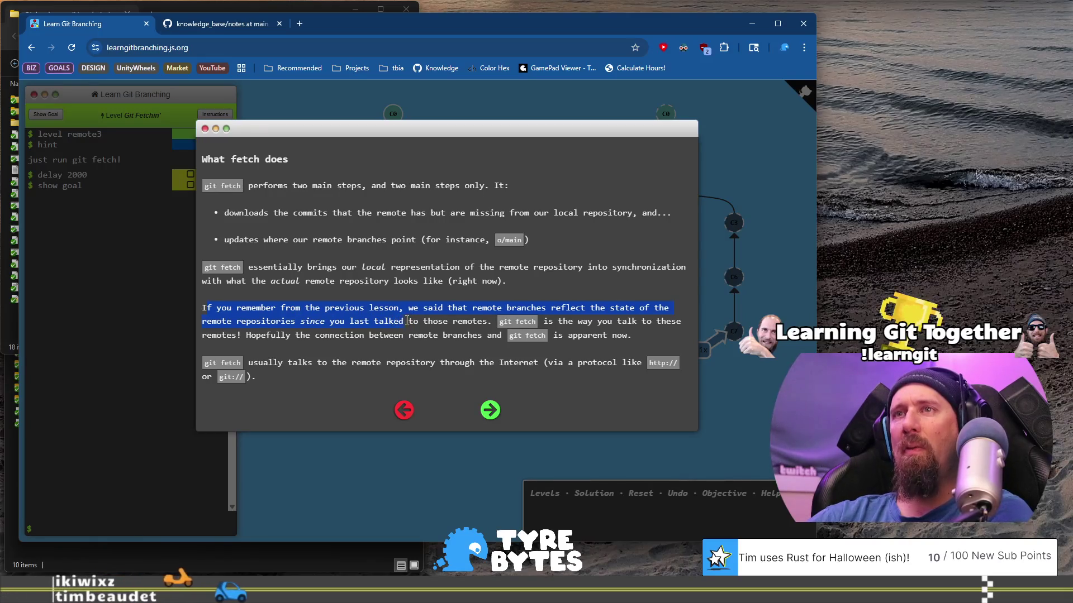
mouse_move(476, 324)
left_mouse_down()
mouse_move(492, 335)
mouse_move(300, 331)
mouse_move(428, 346)
mouse_move(435, 337)
left_mouse_up()
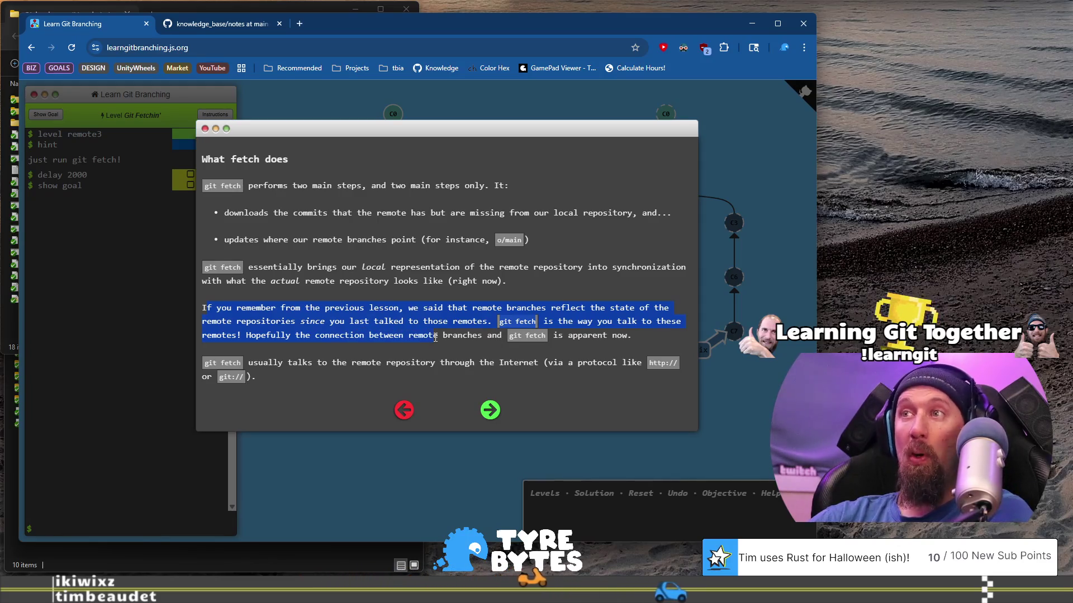
left_click_drag(251, 363, 538, 366)
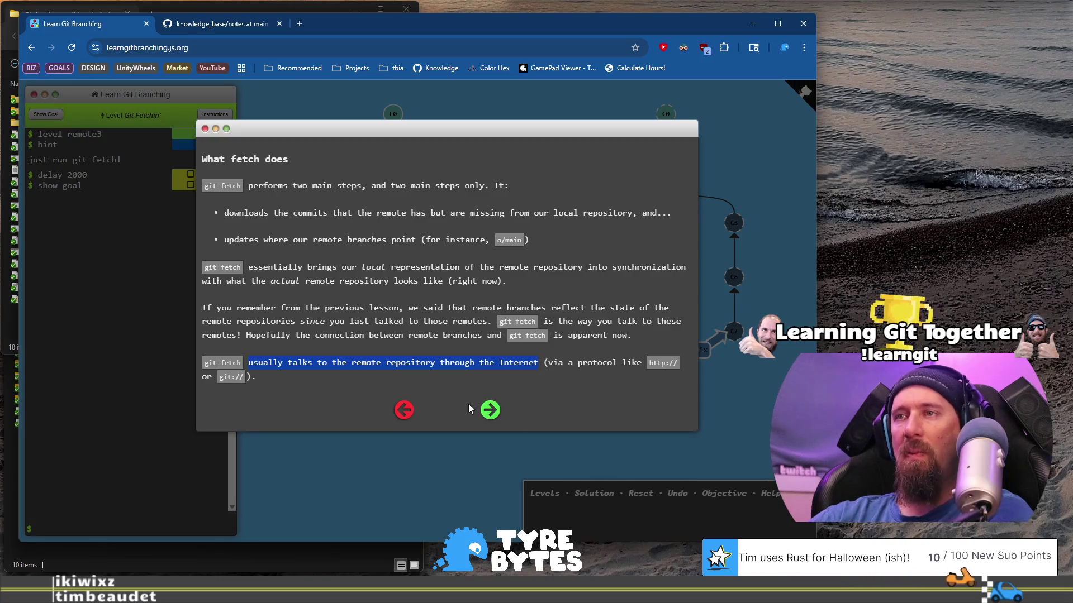
left_click(490, 410)
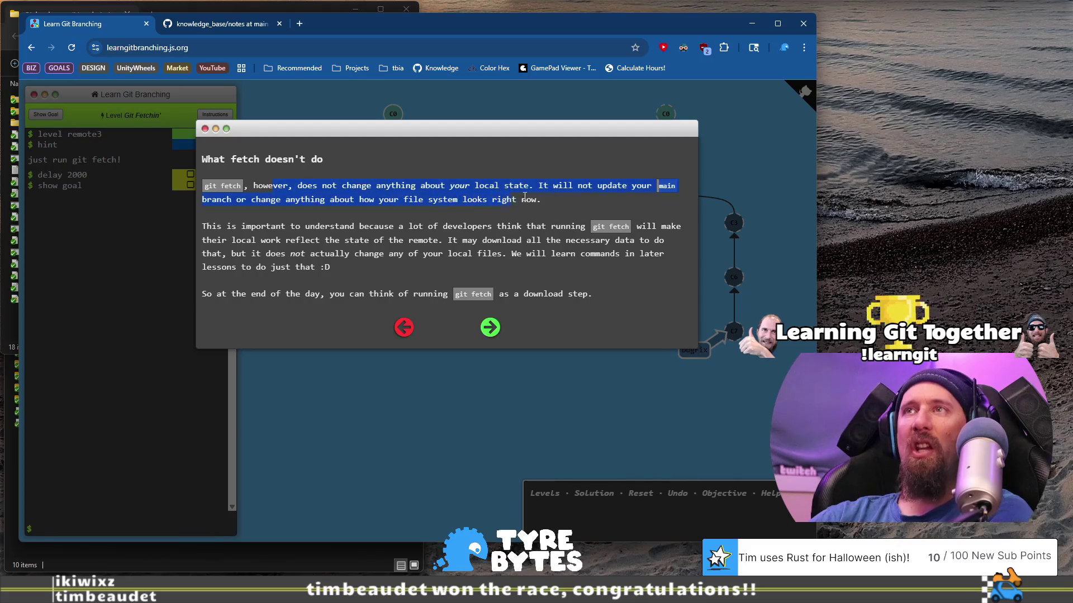
Step: Read the 'What fetch doesn't do' page, highlighting the misconception notes, then reach the final page
left_click_drag(540, 201, 535, 202)
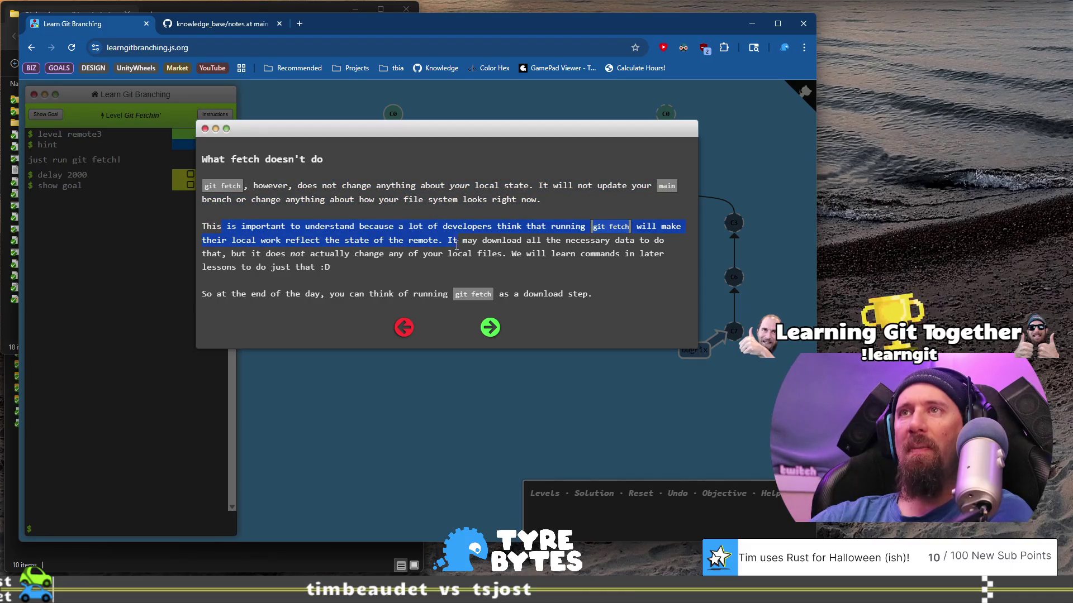
left_click_drag(503, 242, 512, 242)
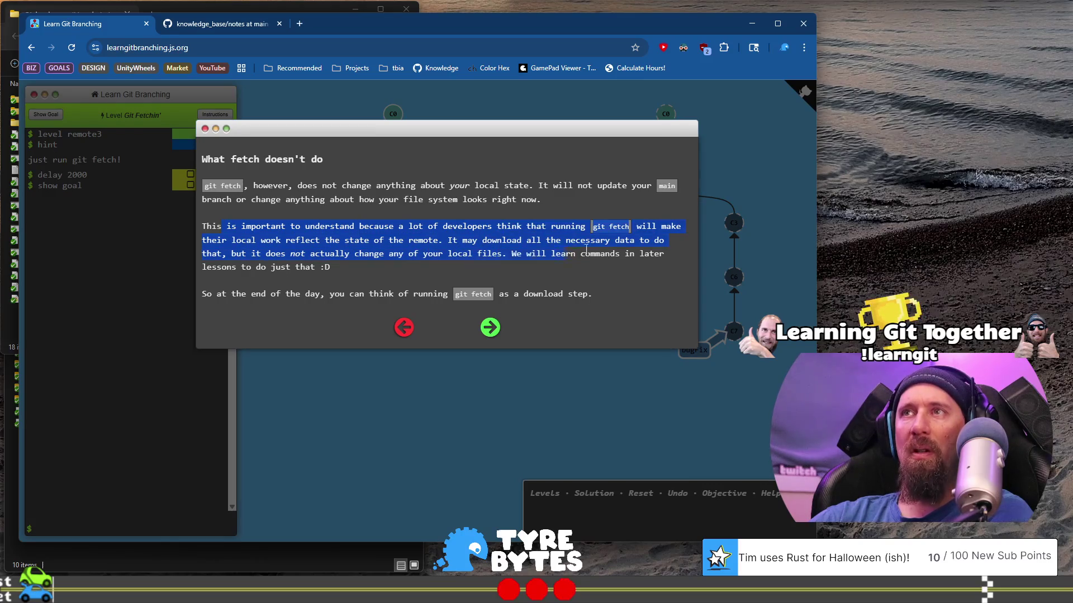
left_click_drag(618, 250, 461, 248)
left_click_drag(320, 250, 321, 254)
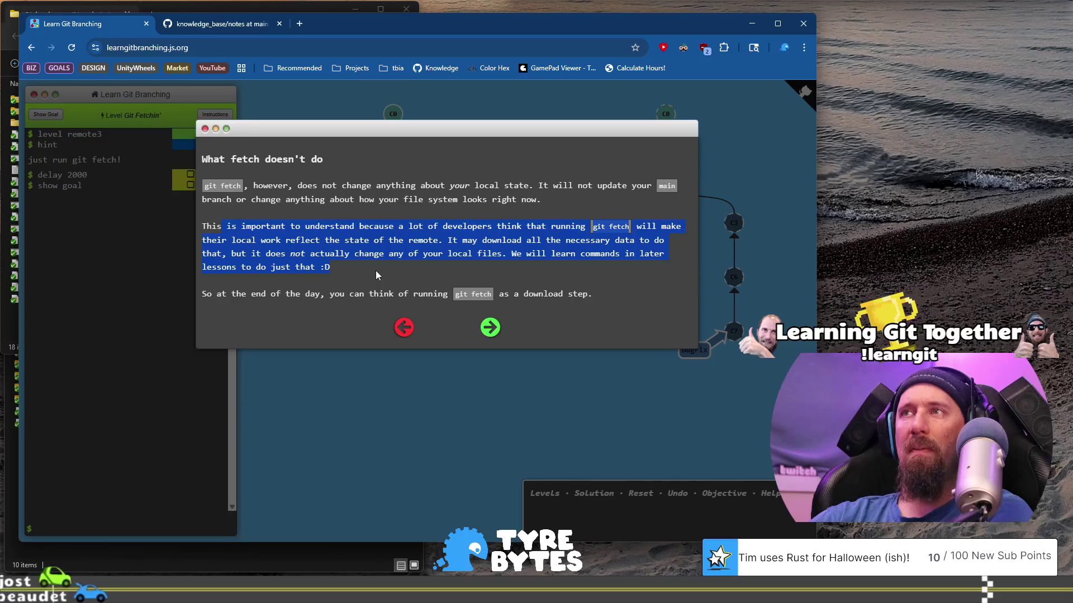
left_click_drag(218, 298, 424, 293)
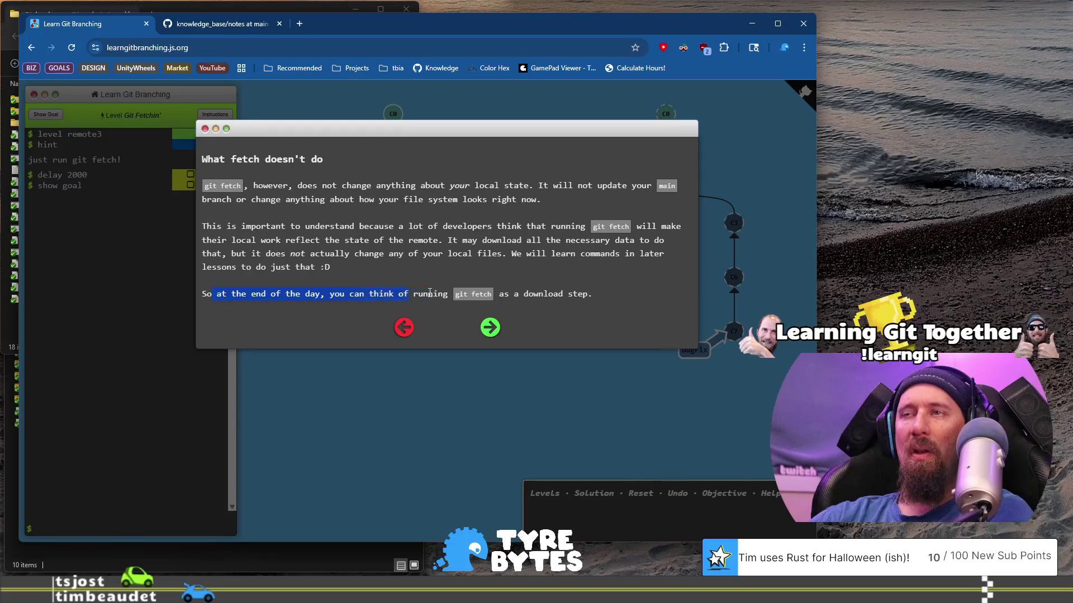
left_click(490, 334)
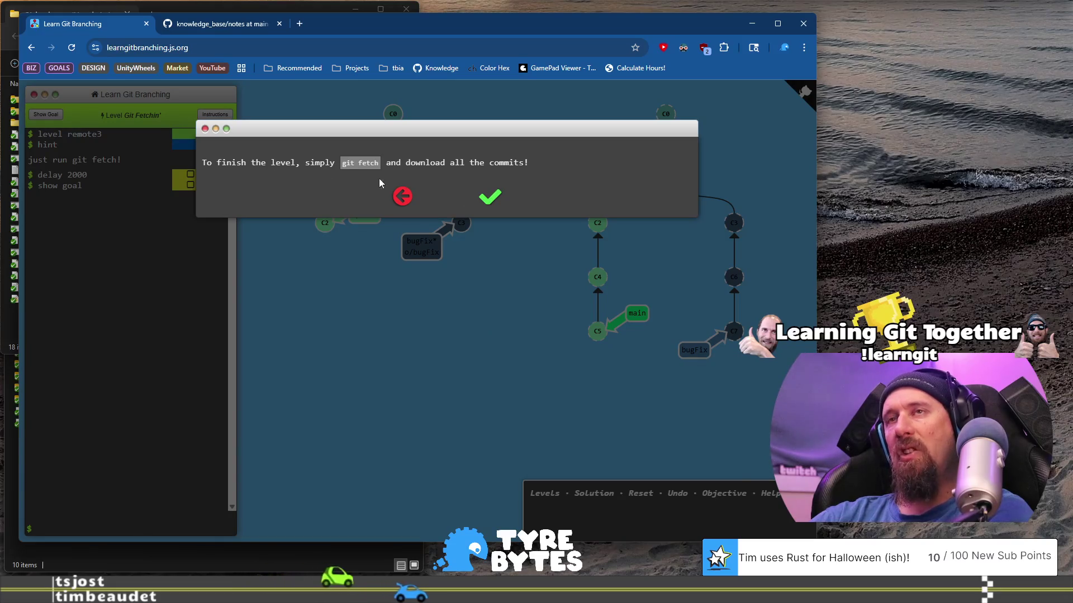
Step: Solve Git Fetchin' with a single git fetch, then move on to Git Pullin'
left_click(489, 199)
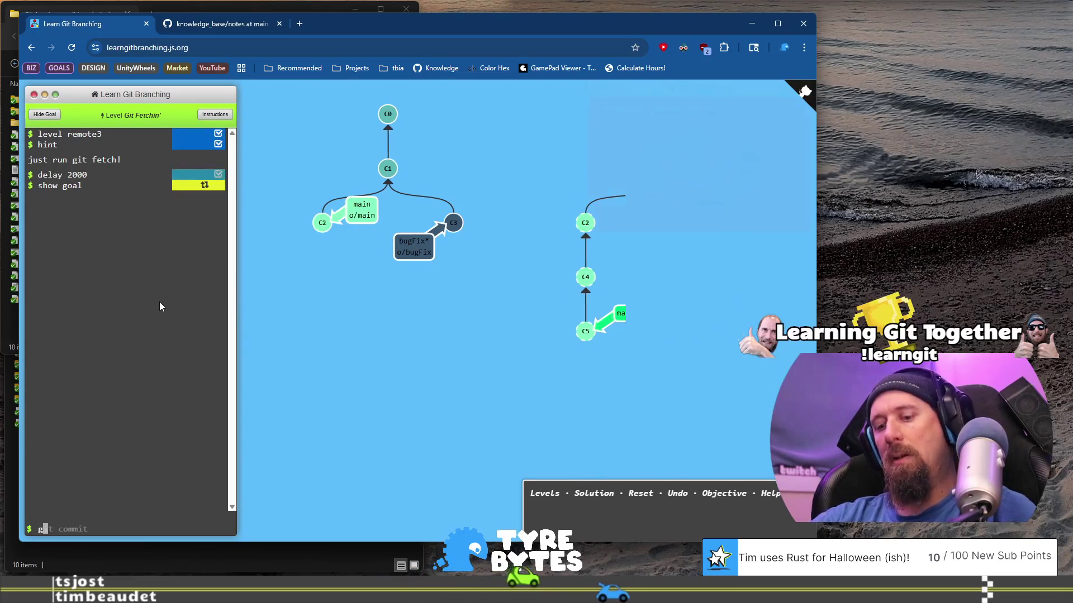
type("git fetch")
key("Return")
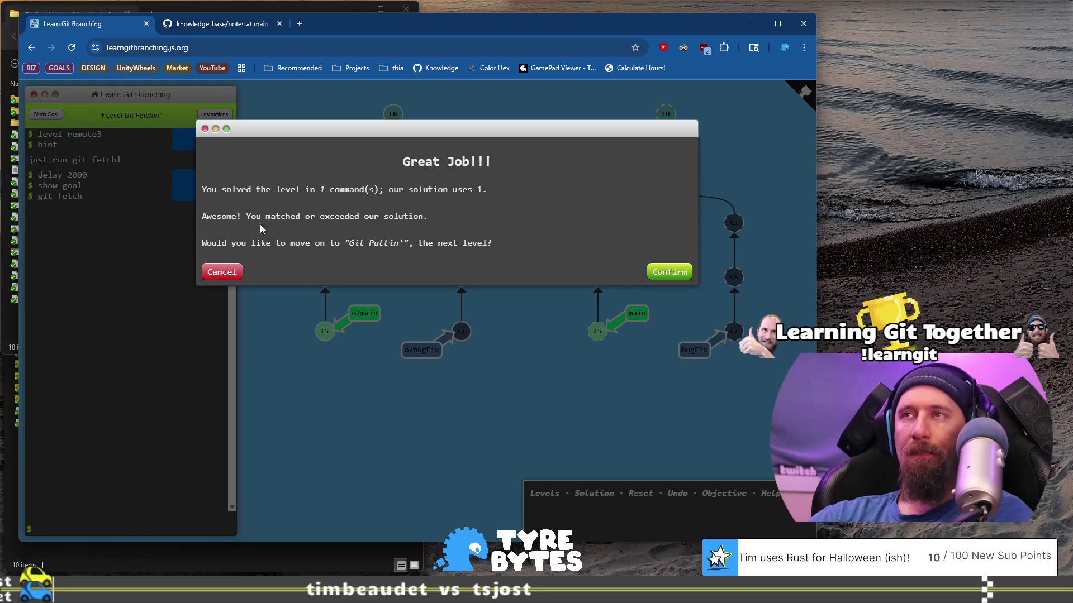
left_click(671, 269)
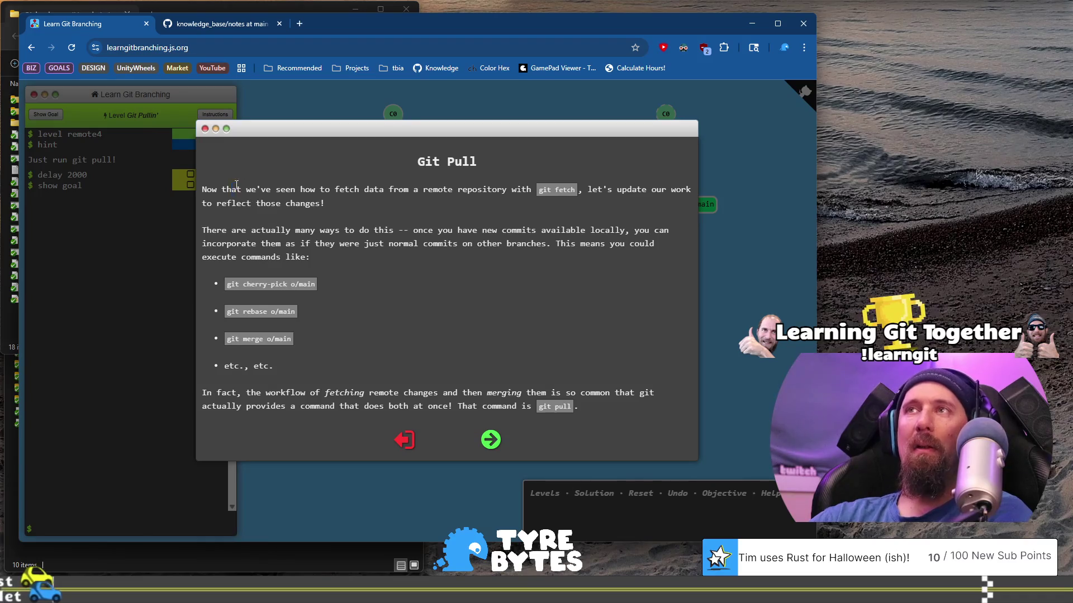
Step: Highlight the Git Pull intro's key sentences on fetching then merging, and advance to the demonstration
left_click_drag(233, 184, 340, 210)
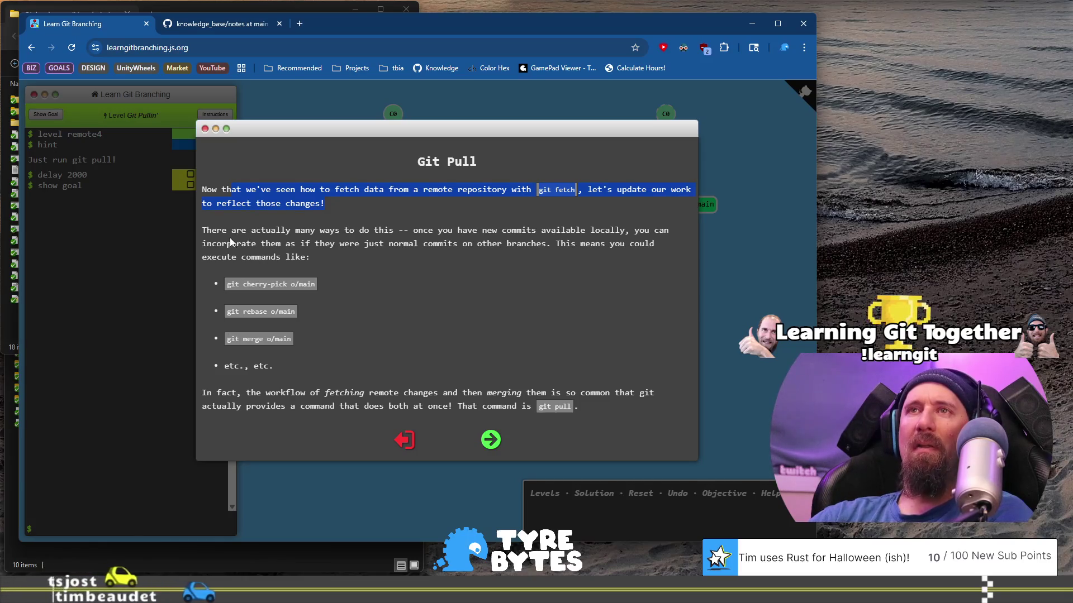
mouse_move(216, 230)
left_mouse_down()
mouse_move(335, 244)
mouse_move(465, 240)
mouse_move(457, 259)
mouse_move(330, 262)
left_mouse_up()
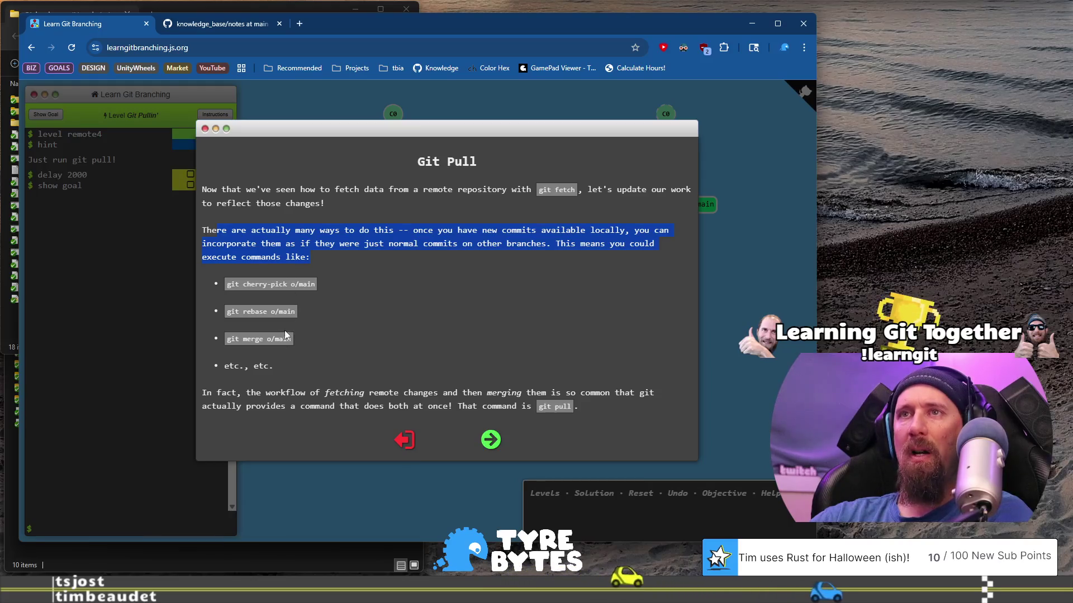
left_click_drag(217, 393, 466, 398)
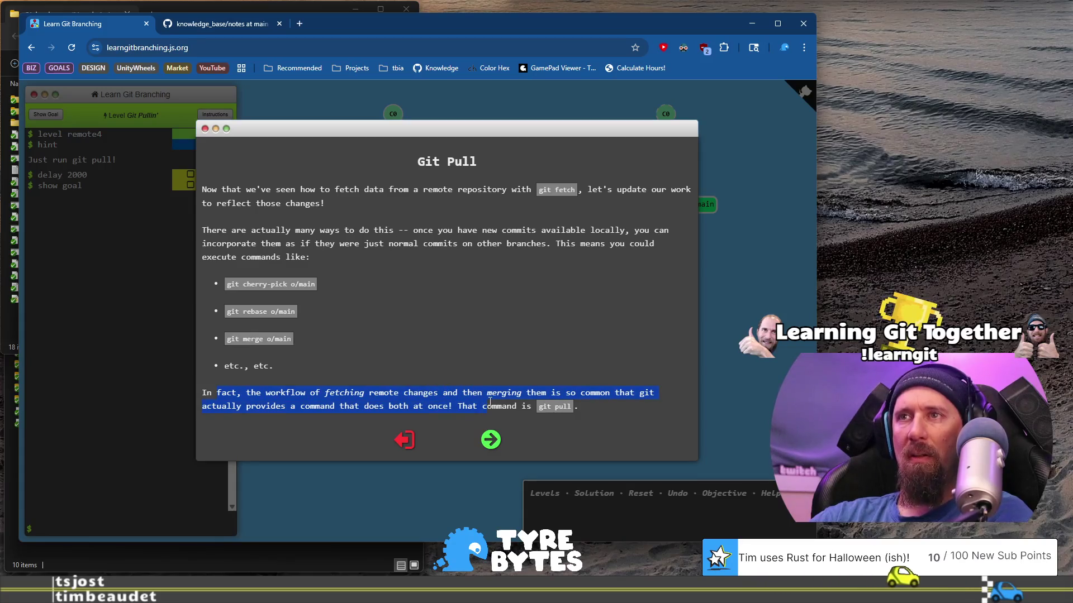
left_click_drag(491, 398, 491, 403)
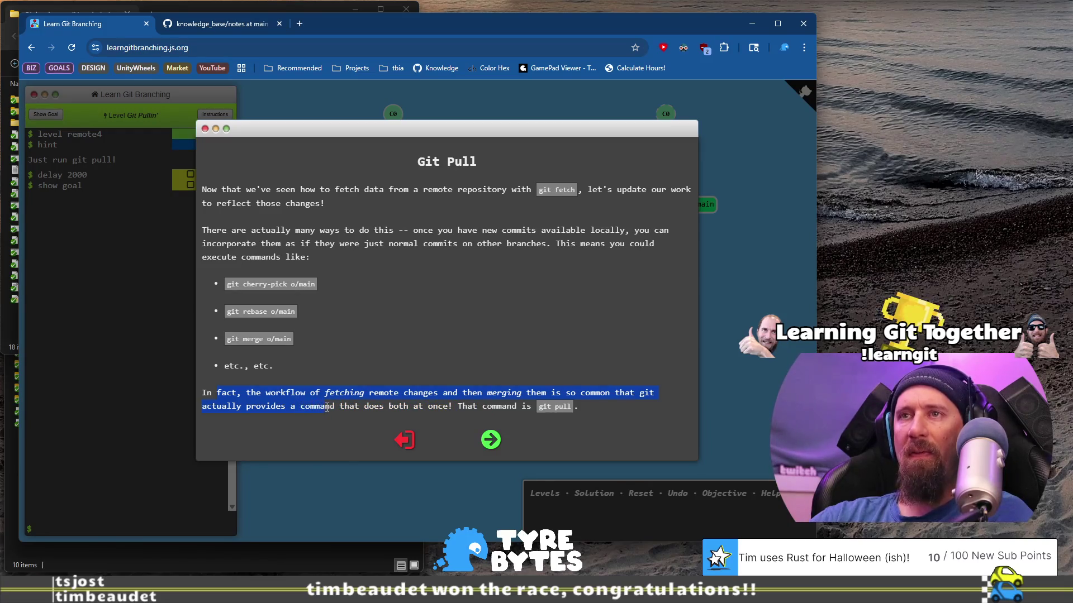
left_click_drag(327, 407, 336, 407)
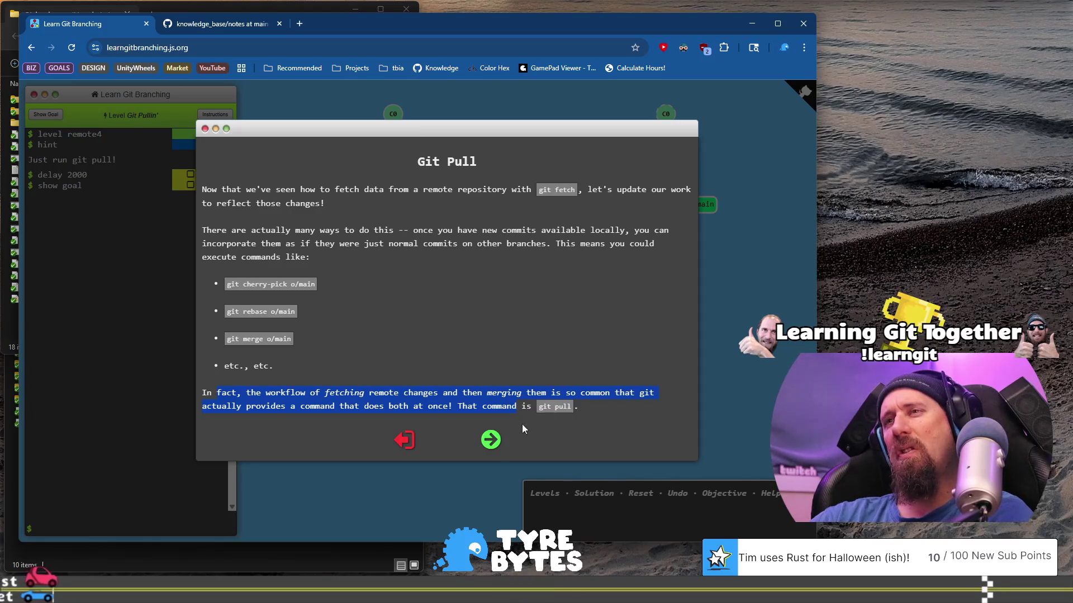
left_click(488, 442)
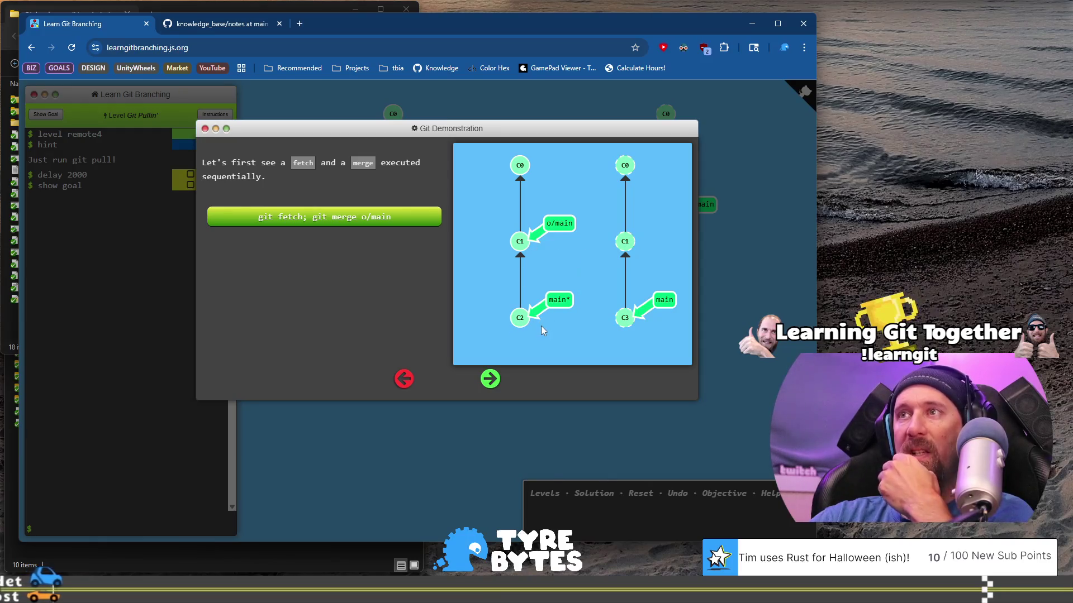
Step: Play the 'git fetch; git merge o/main' demo, then the 'git pull' demo yielding merge commit C4
left_click(313, 217)
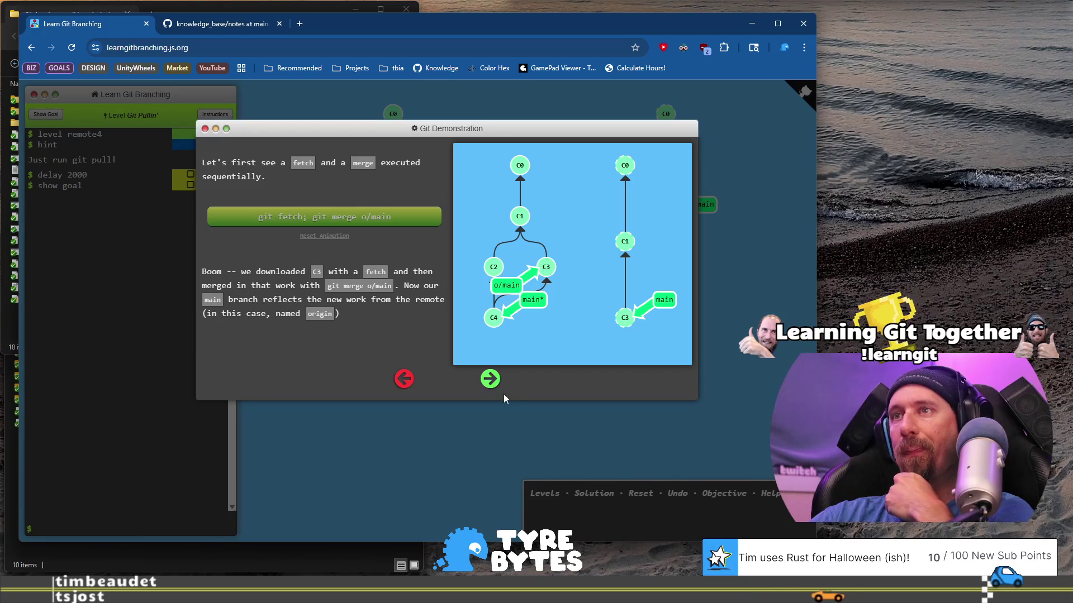
left_click(489, 380)
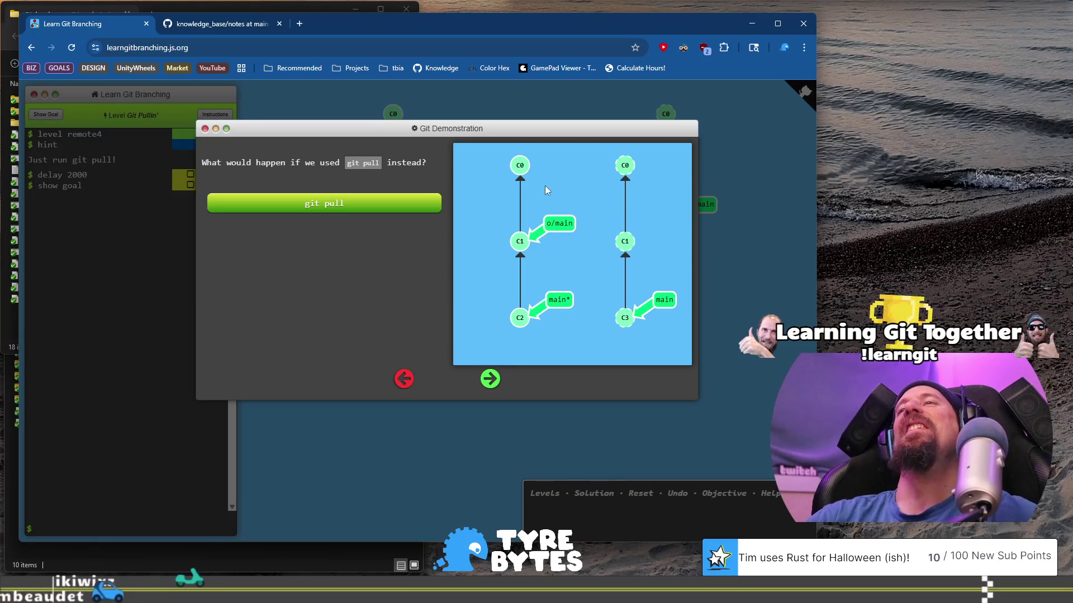
left_click(421, 209)
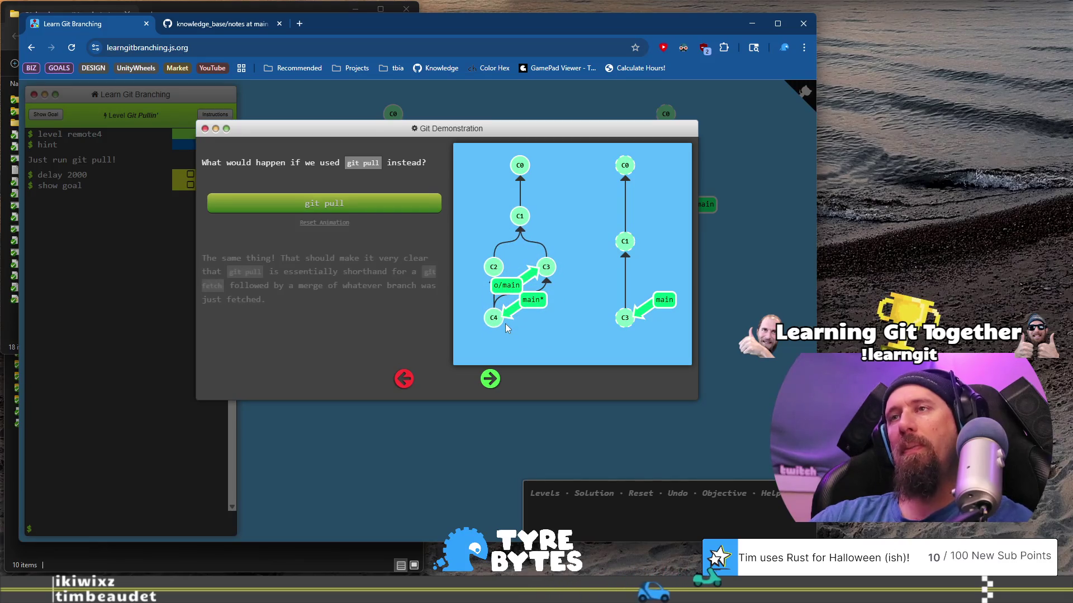
left_click(490, 381)
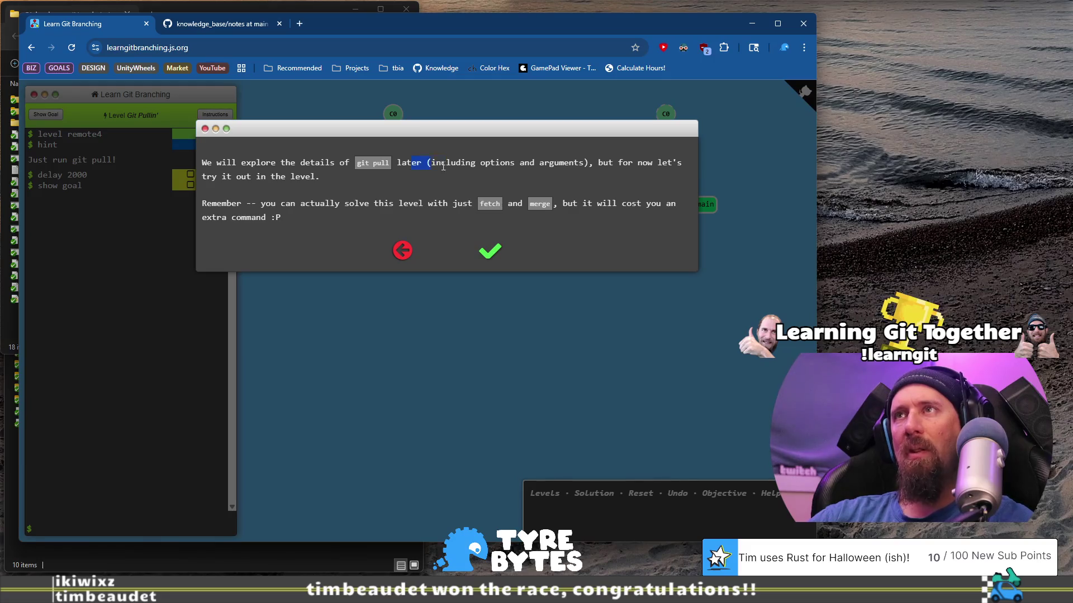
Step: Close the Git Pullin' instructions and solve the level by running git pull
left_click_drag(437, 183, 372, 179)
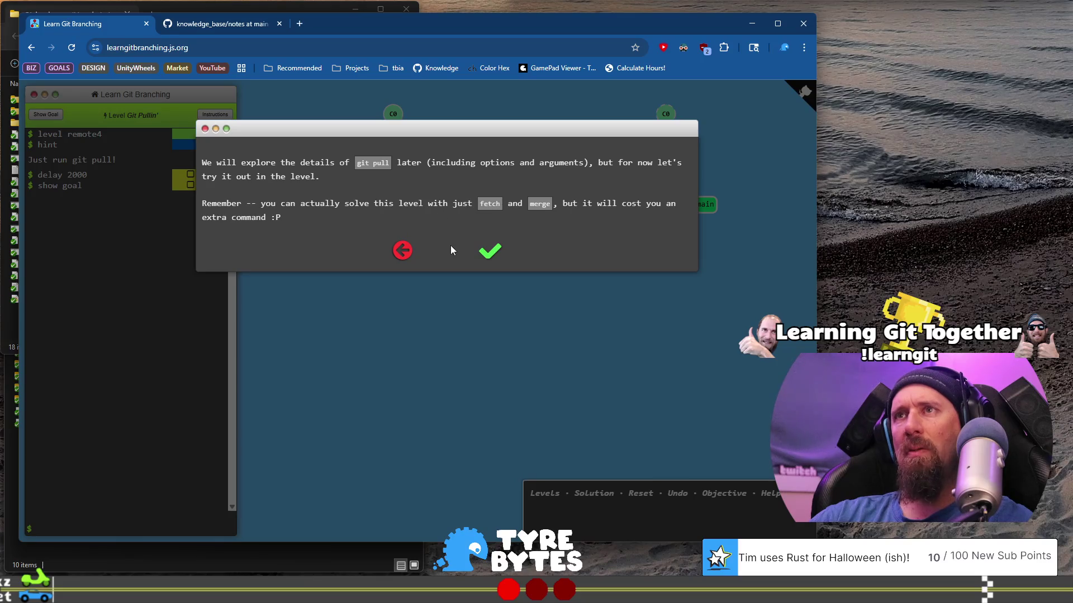
left_click(490, 252)
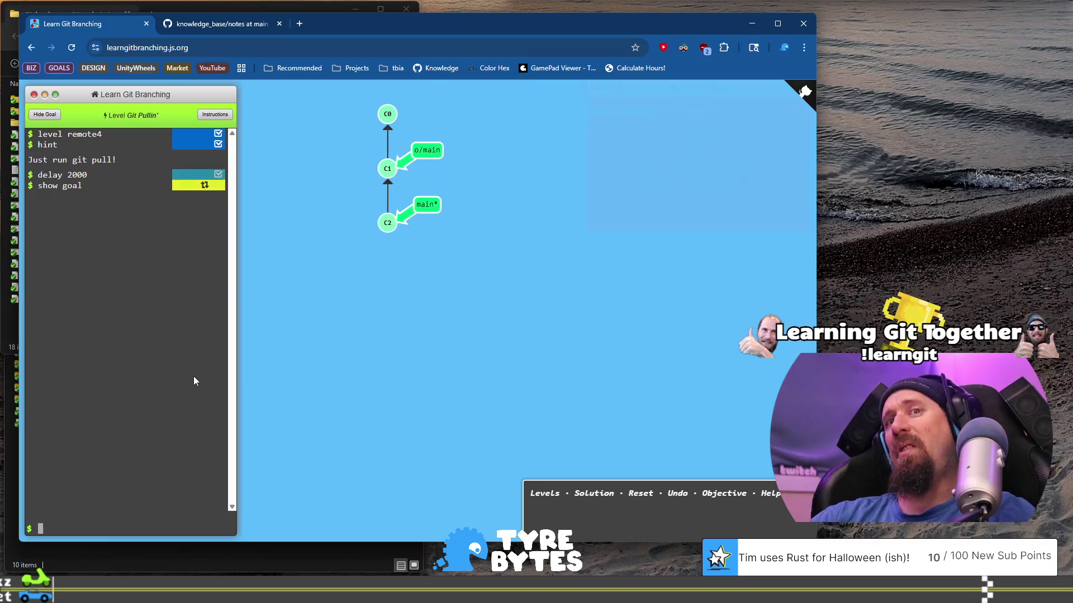
type("git pull")
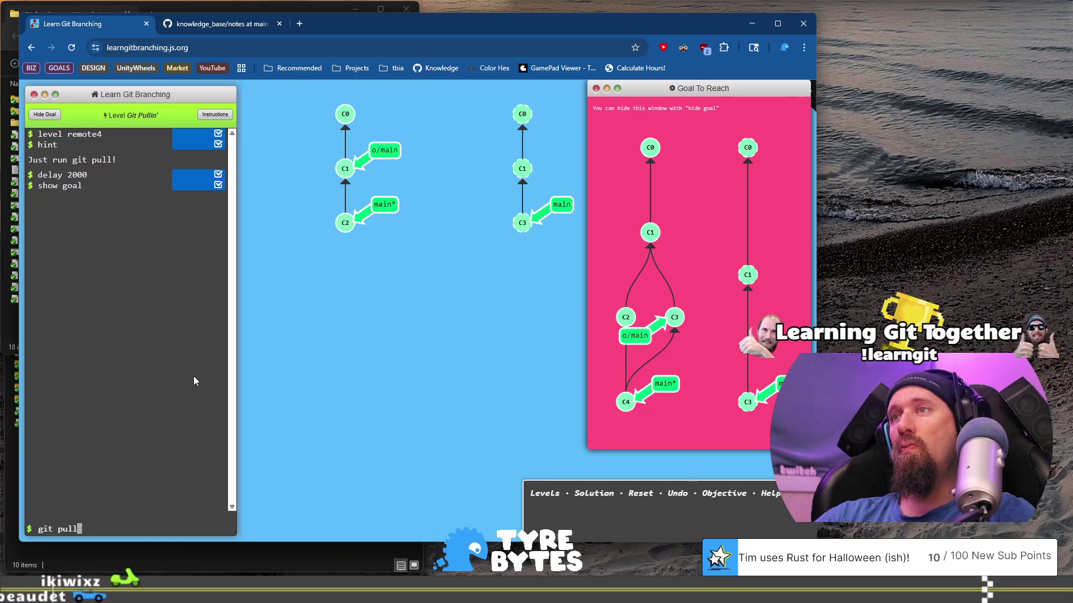
key("Return")
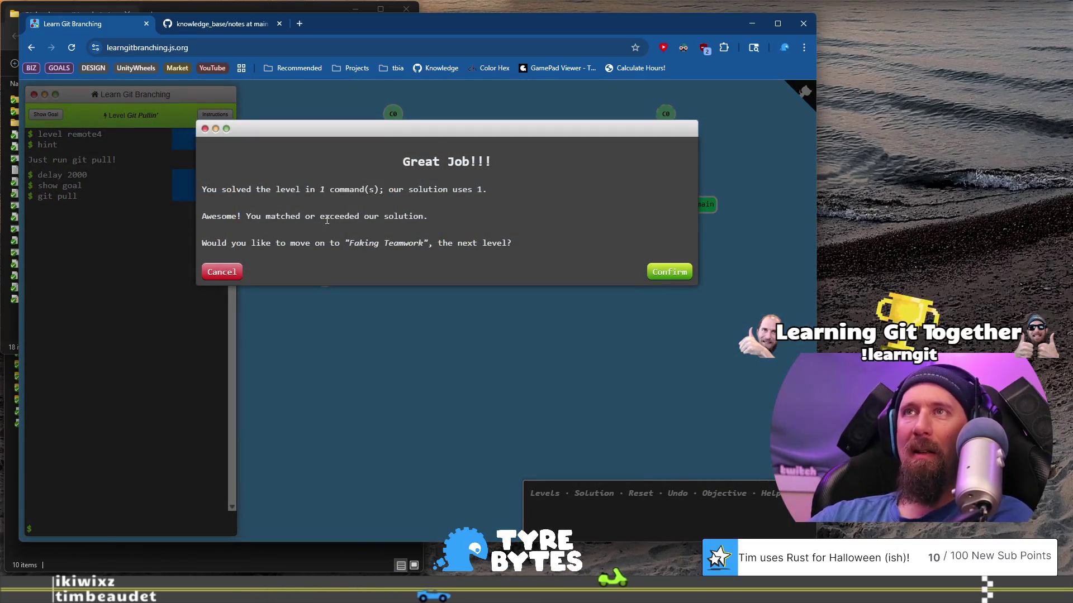
Step: Confirm moving to Faking Teamwork, read the simulating-collaboration intro, and play the git fakeTeamwork demo
left_click(666, 273)
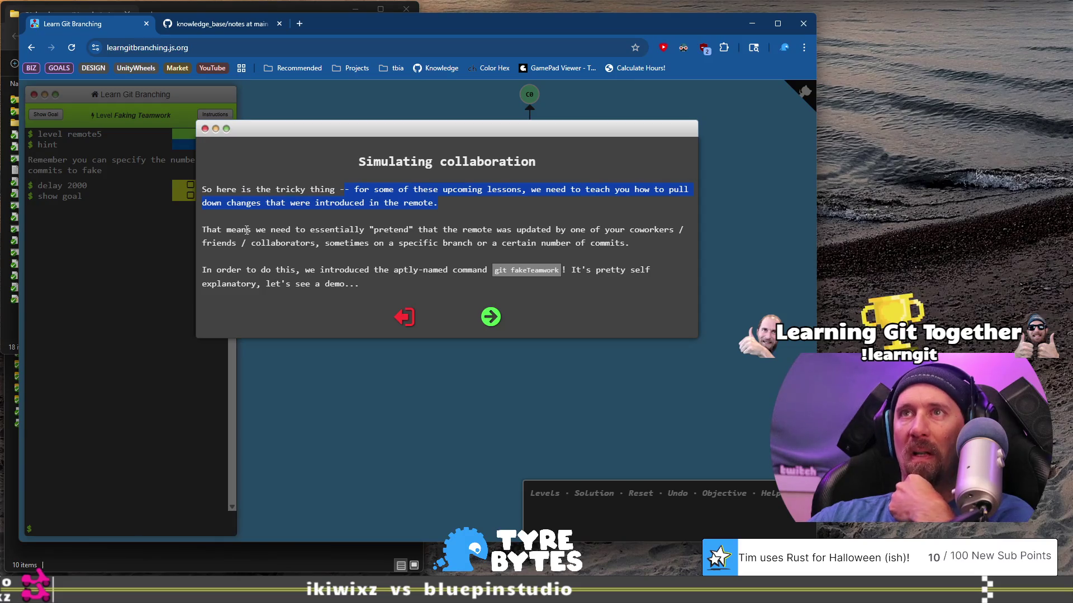
left_click_drag(281, 228, 434, 230)
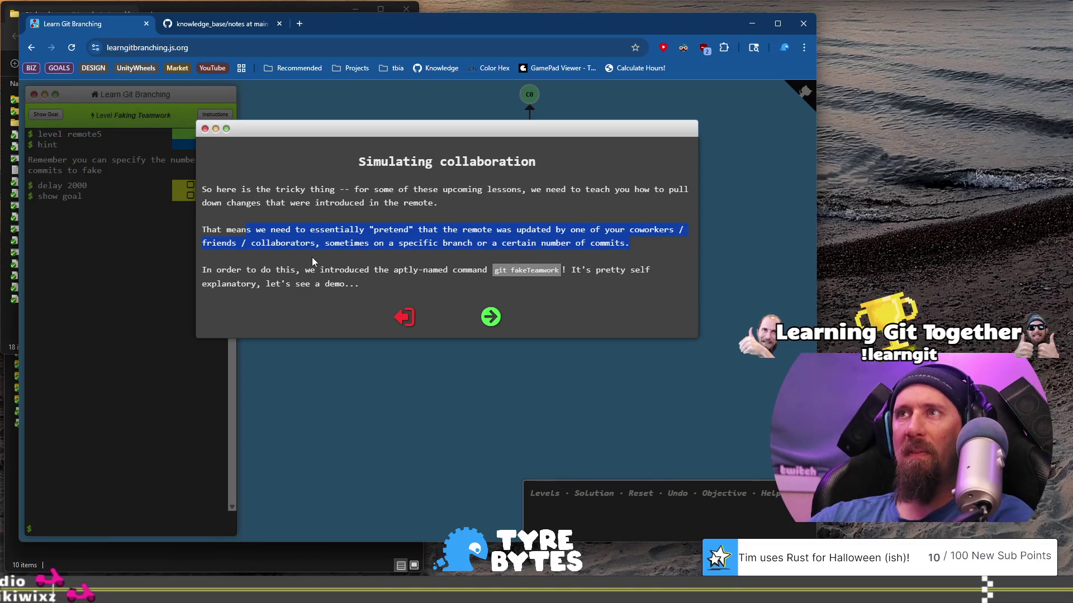
left_click_drag(305, 271, 360, 284)
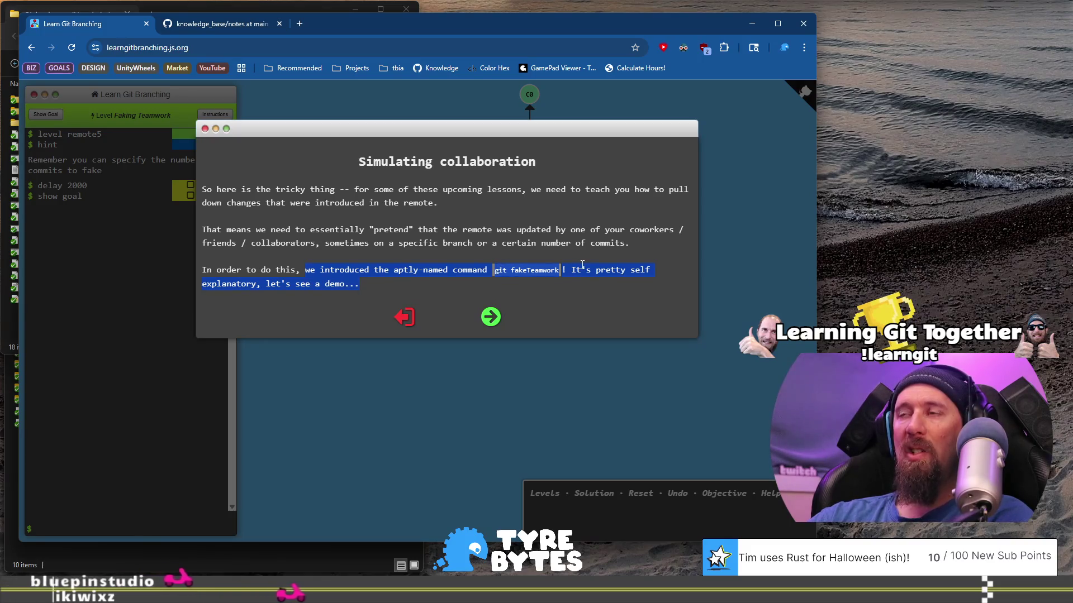
left_click(490, 318)
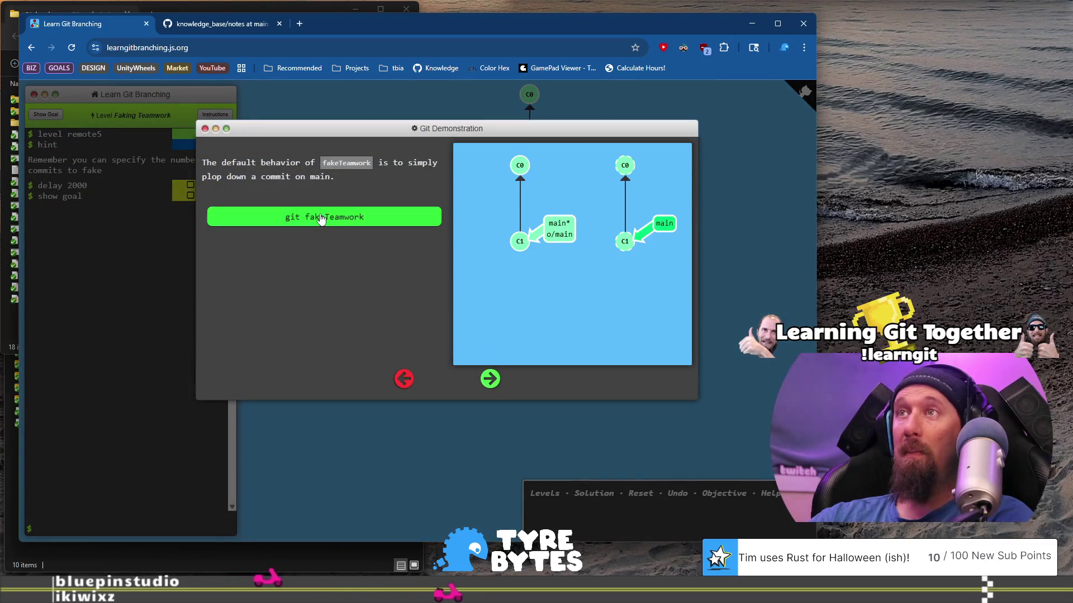
left_click(322, 218)
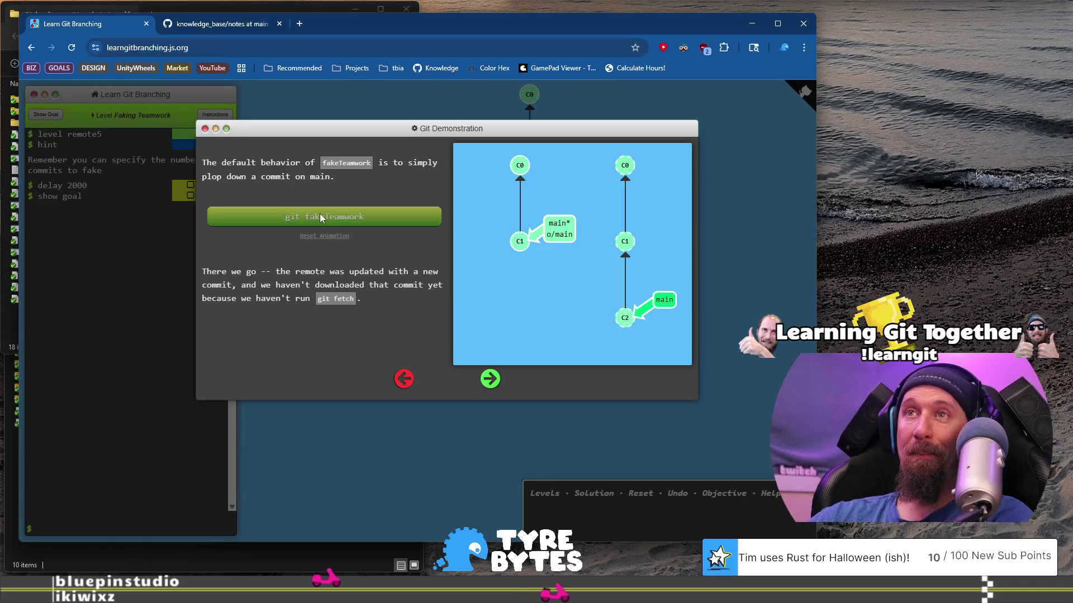
Step: Play the 'git fakeTeamwork foo 3' demo adding C2–C4 to remote foo, then continue to the brief
left_click(490, 379)
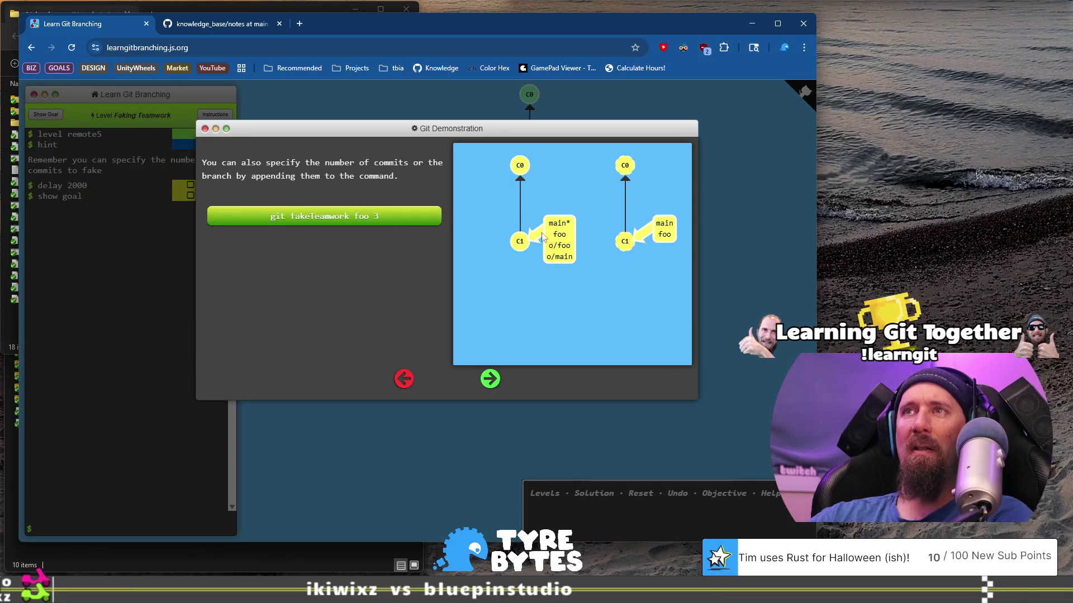
left_click(399, 226)
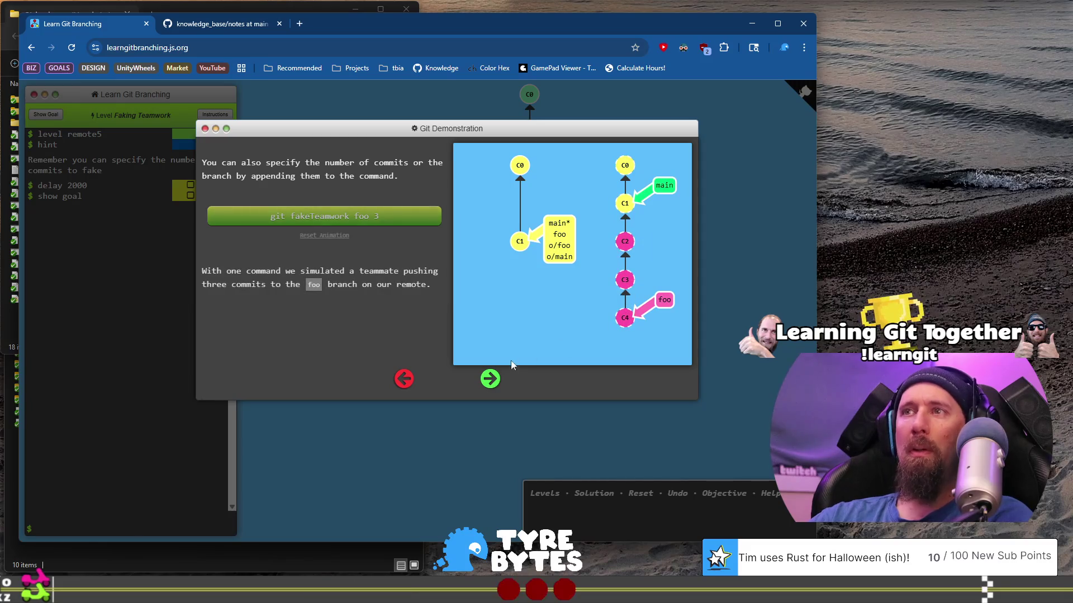
left_click(491, 382)
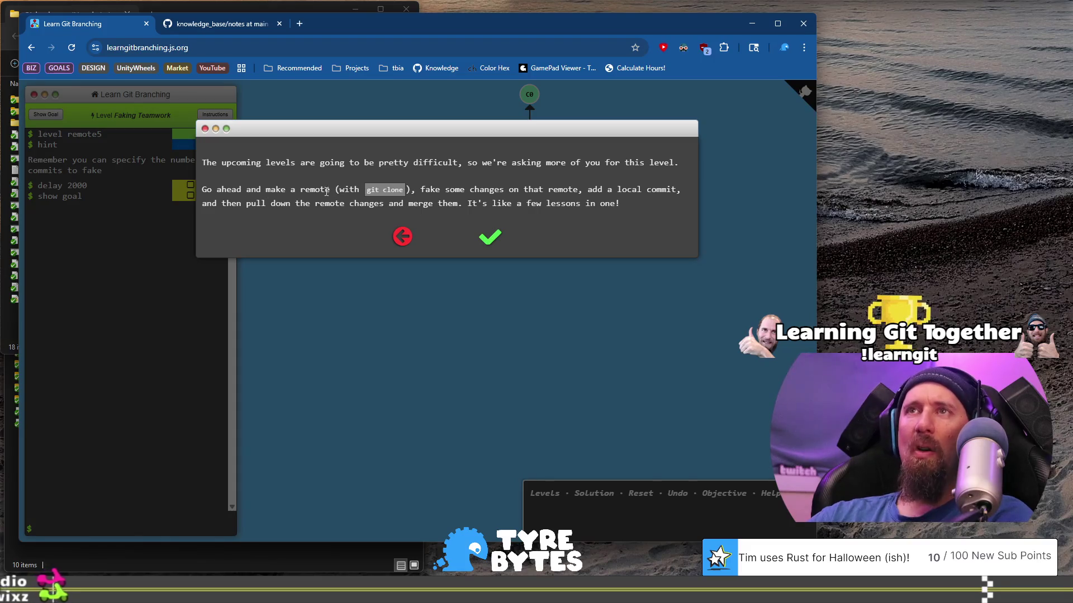
Step: Highlight the sentence listing the level's tasks and dismiss the Faking Teamwork instructions
left_click_drag(420, 190, 620, 202)
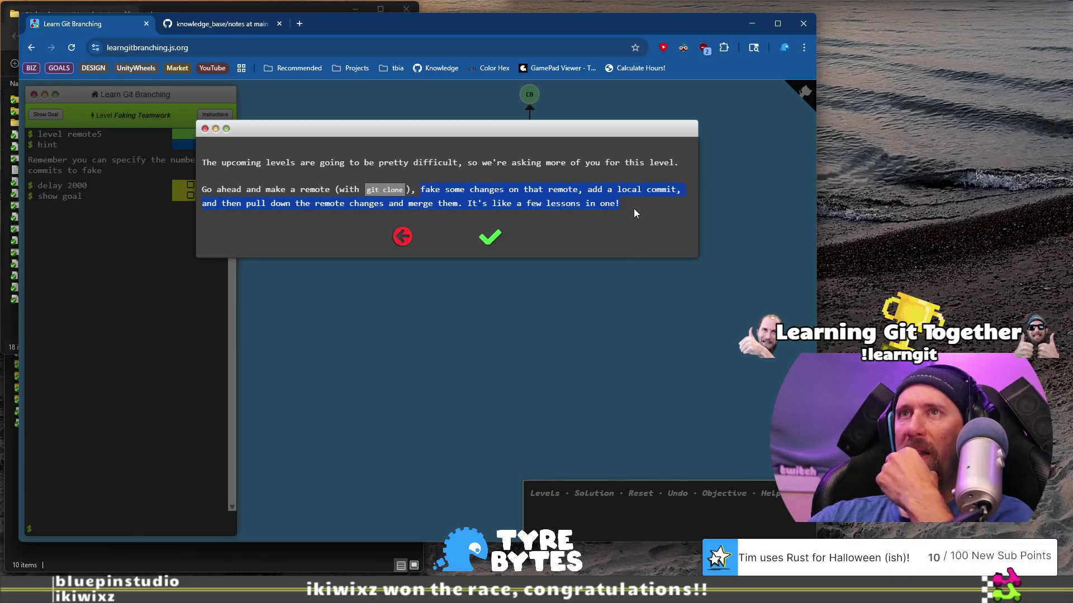
left_click(490, 240)
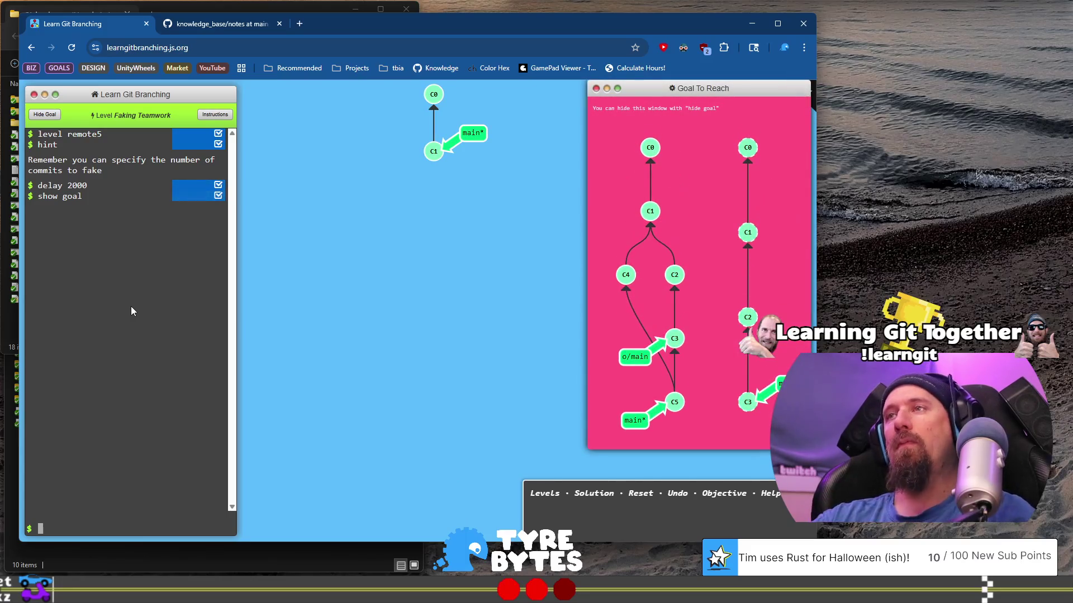
left_click(131, 528)
Step: Clone the repository and fake one teammate commit on the remote with git fakeTeamwork
type("gitclone")
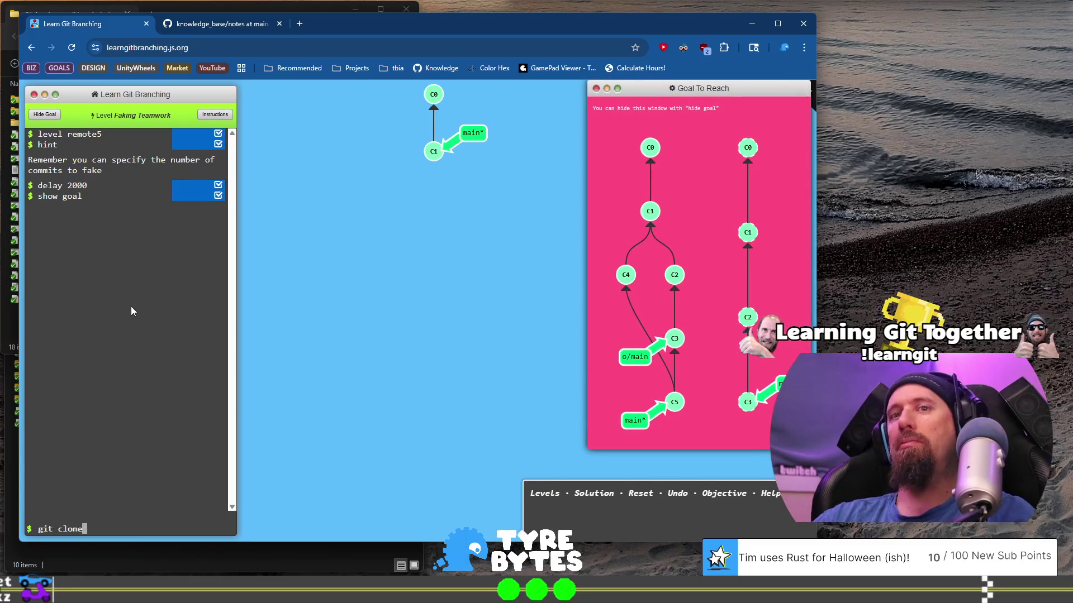
key("Return")
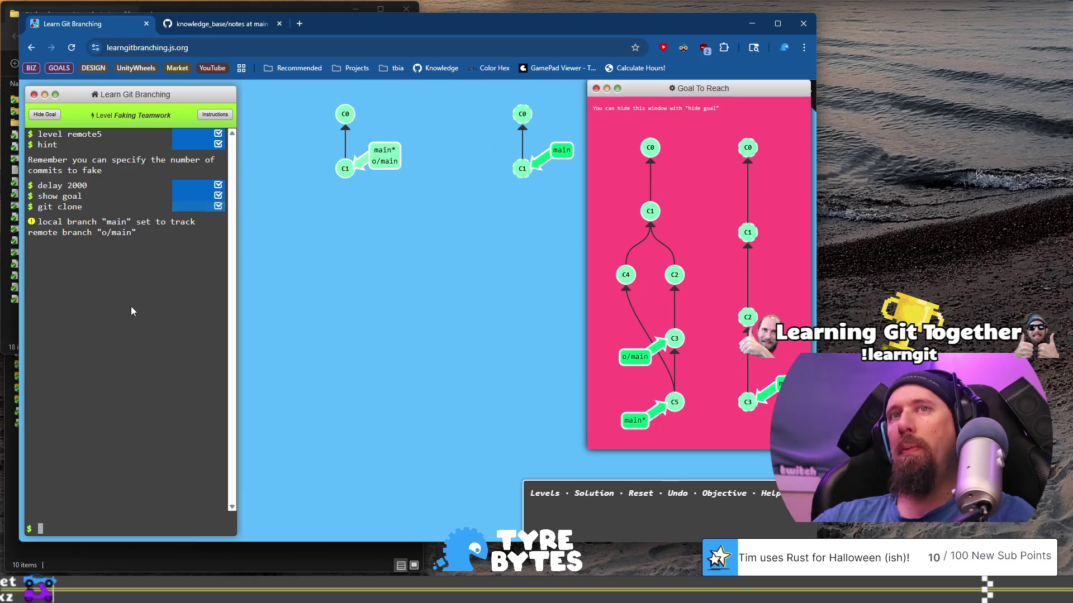
type("git fakeTeamwork")
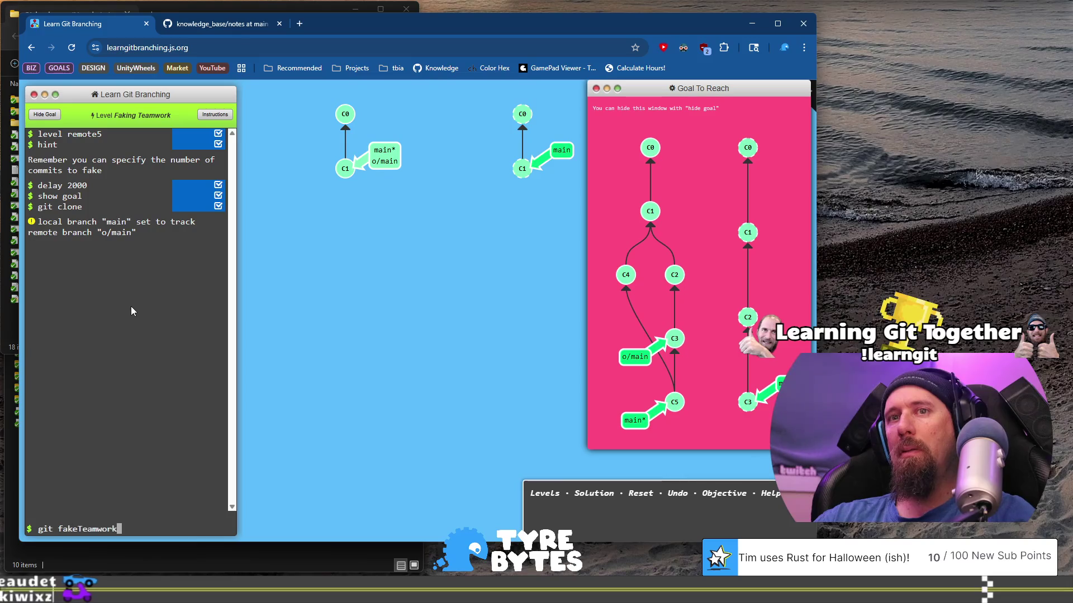
key("Tab")
key("Return")
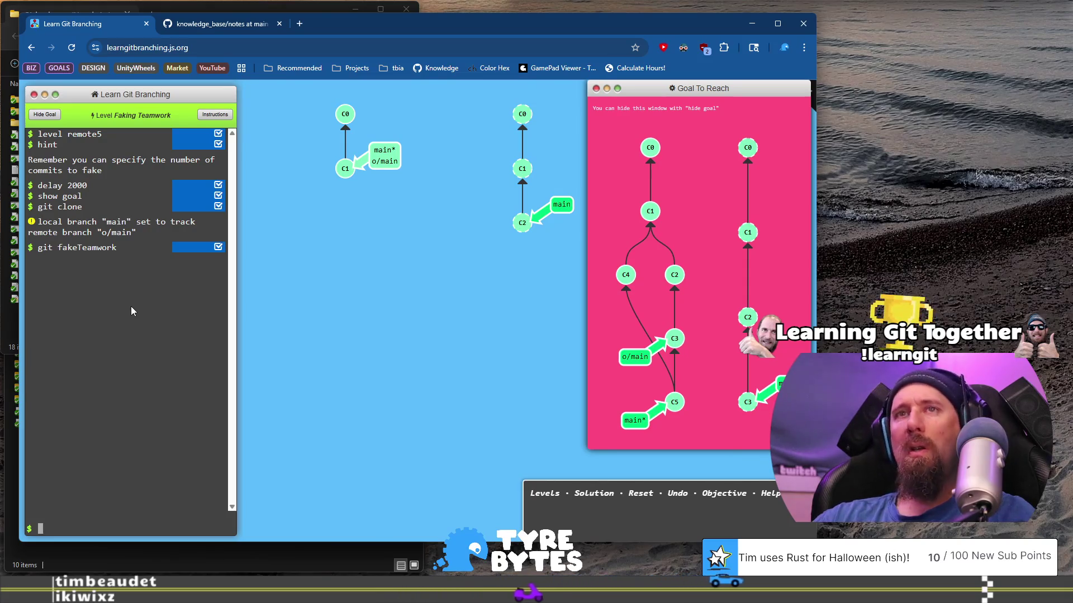
Step: Fake a second remote commit, then reset the level to its starting tree
key("Up")
key("Return")
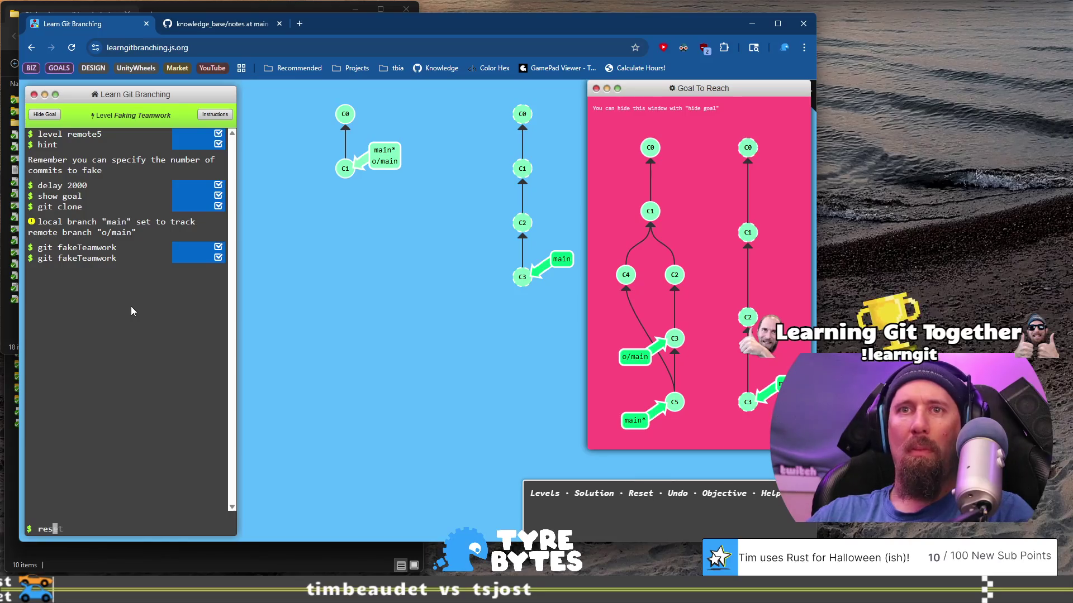
type("t")
key("Return")
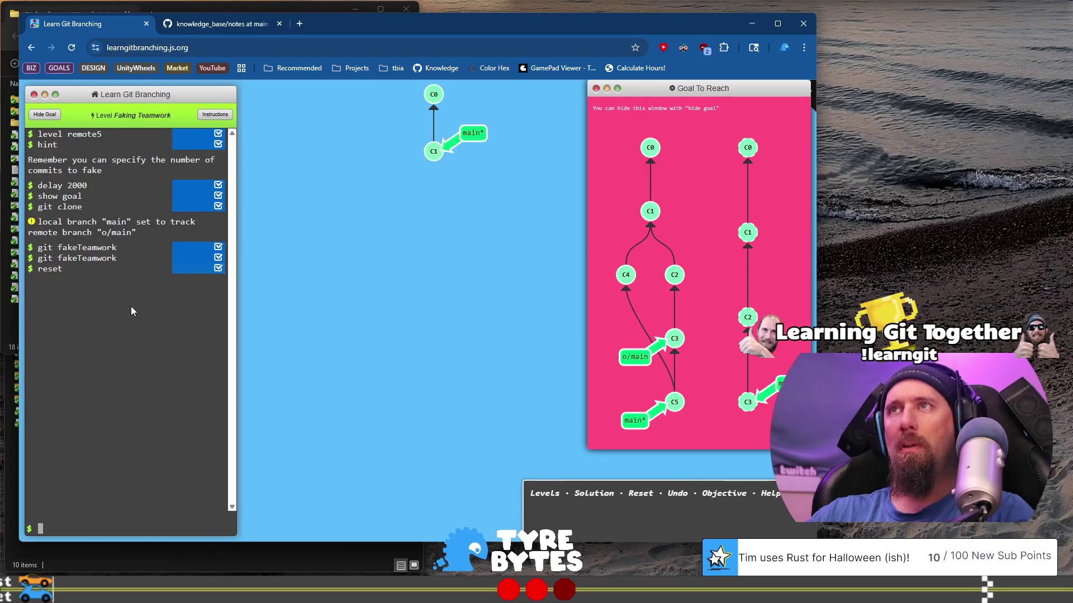
Step: Reclone the repository and fake two remote commits with git fakeTeamwork 2
type("ne")
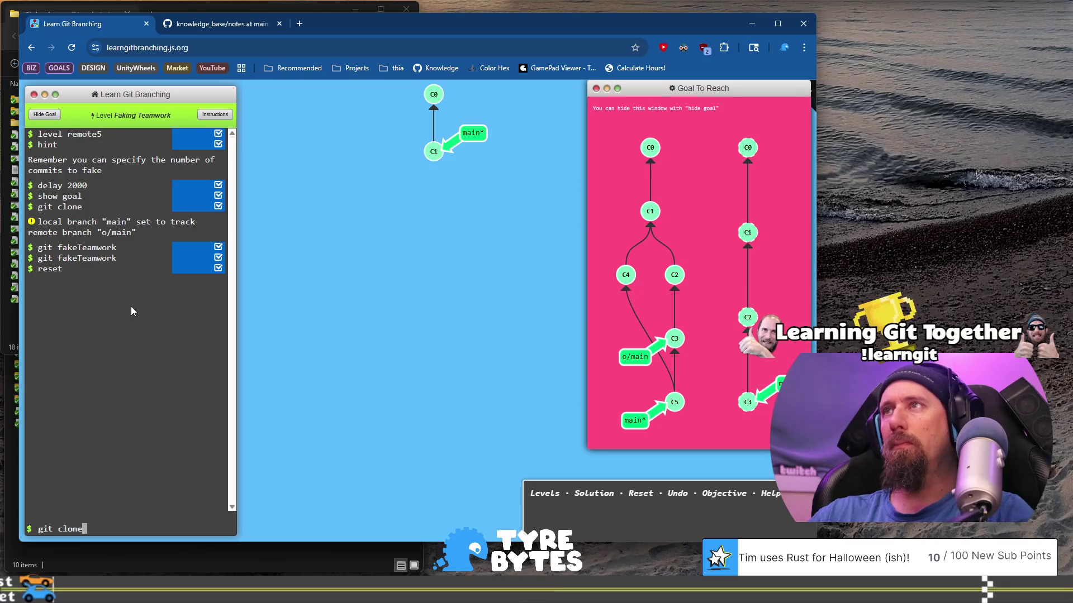
key("Return")
type("git")
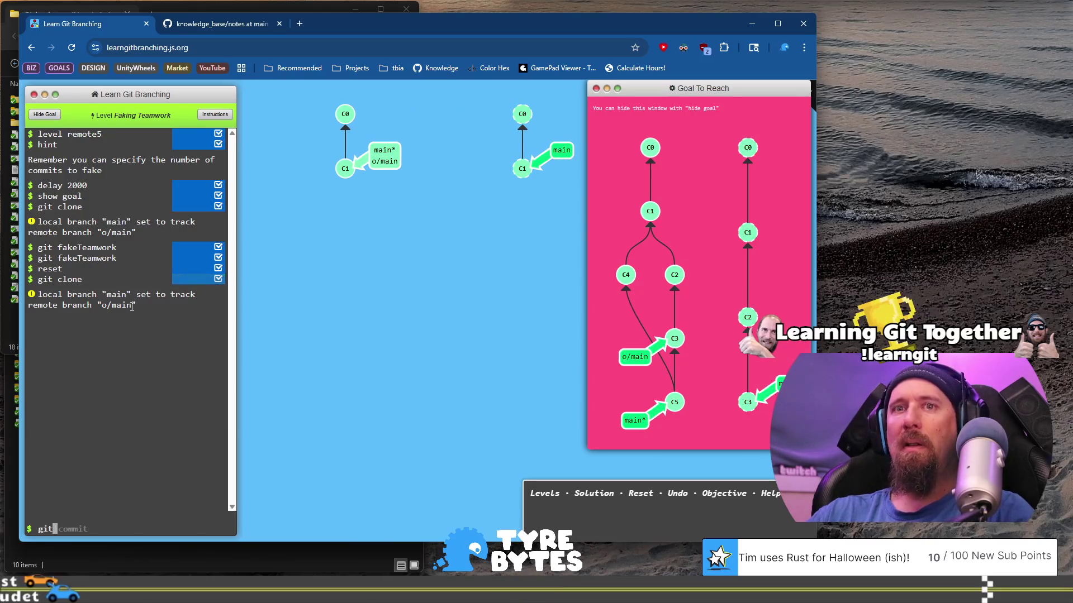
type(" fakeTeamwork 2")
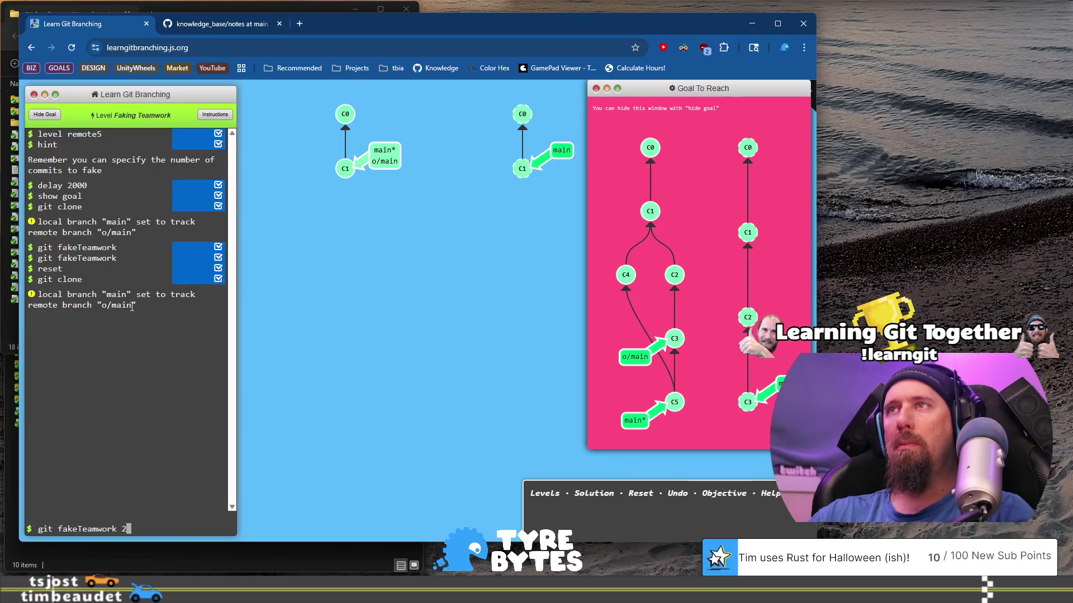
key("Return")
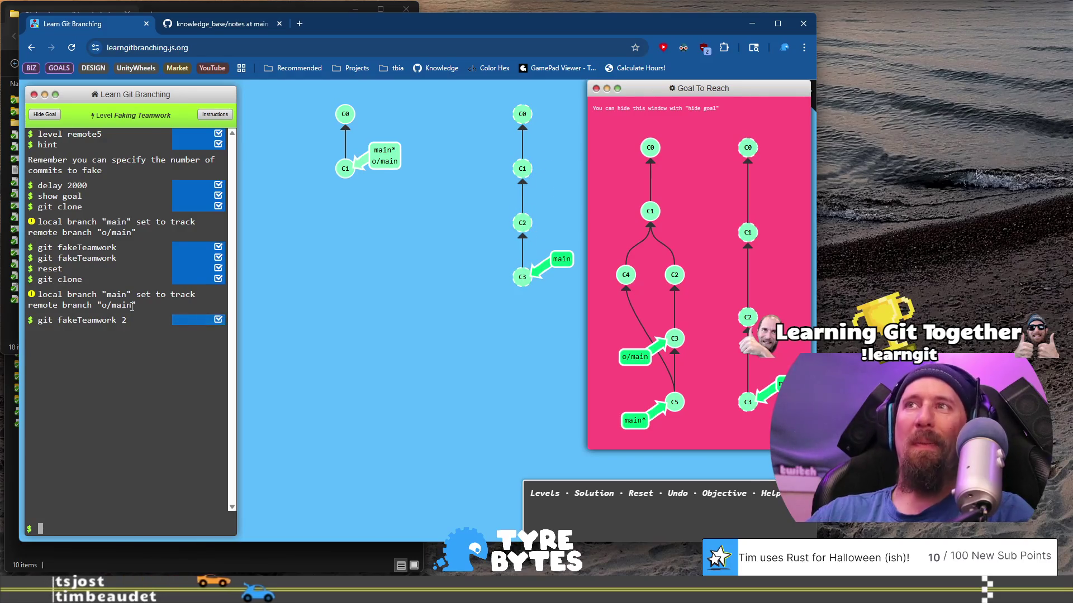
Step: Run git pull to fast-forward main to C3, then reset the level again
type("git pull")
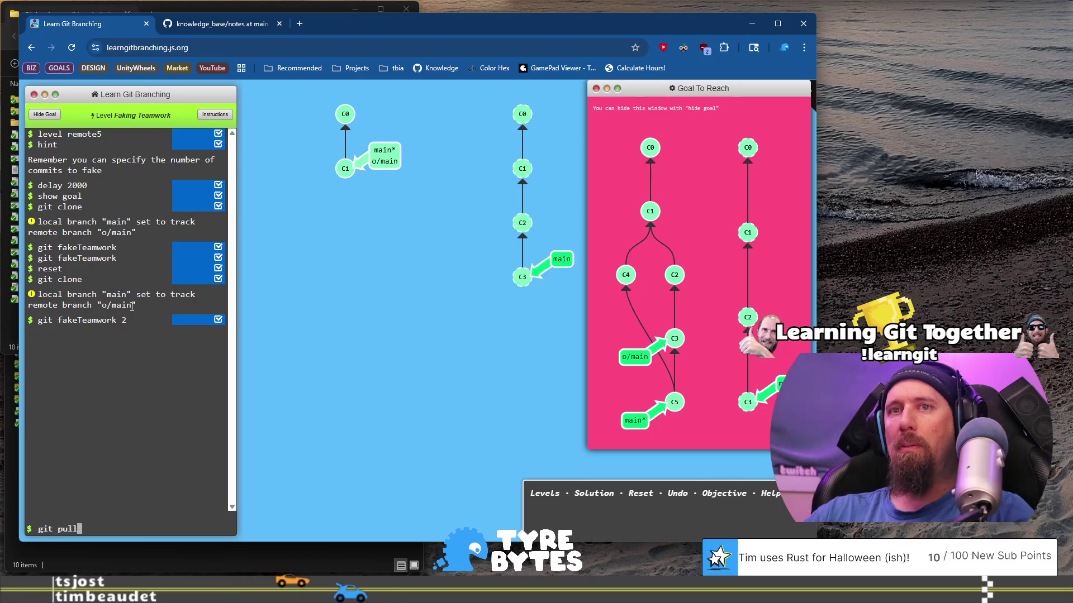
key("Return")
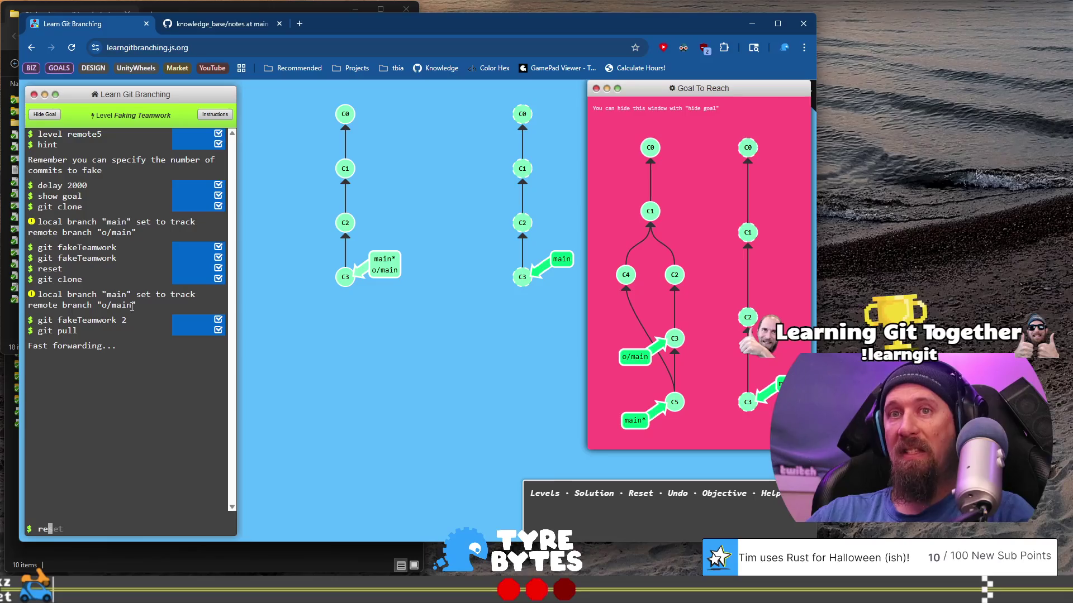
key("Return")
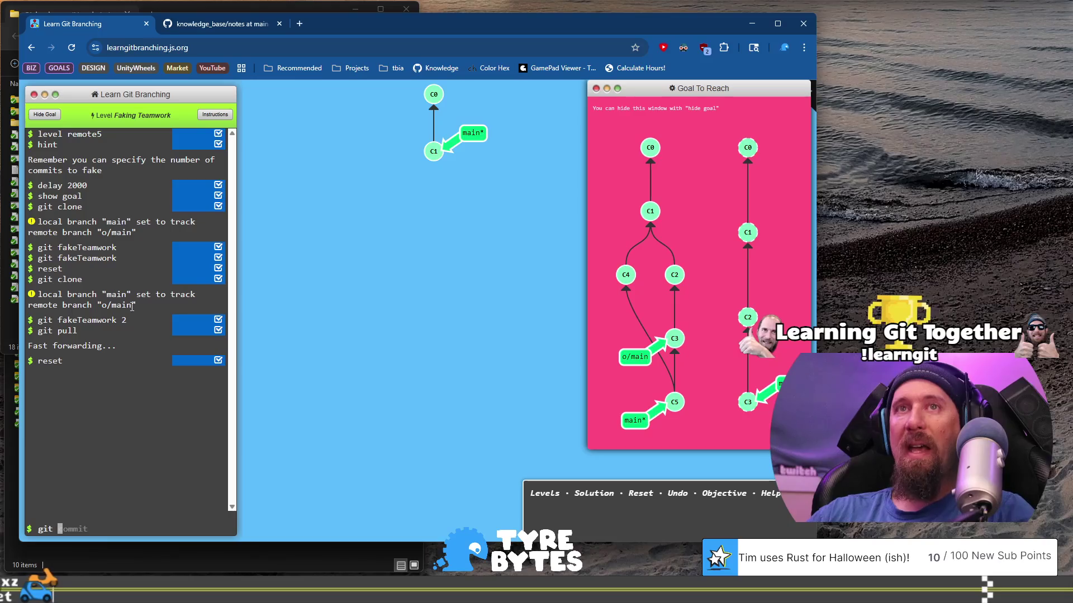
Step: Clone the repository once more and fake two remote commits with git fakeTeamwork 2
type("lone")
key("Return")
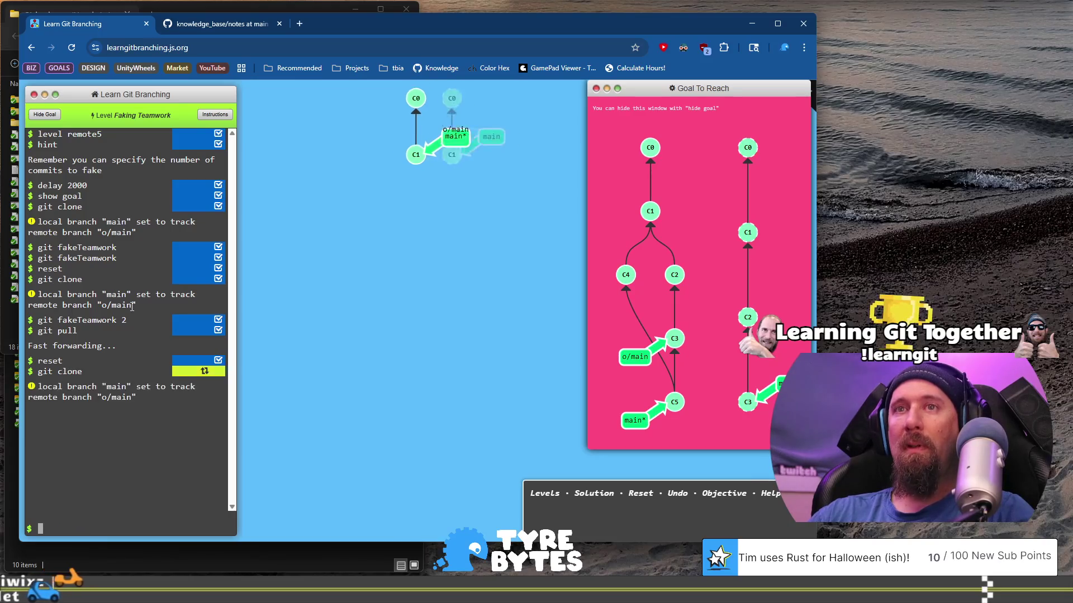
type("git fa")
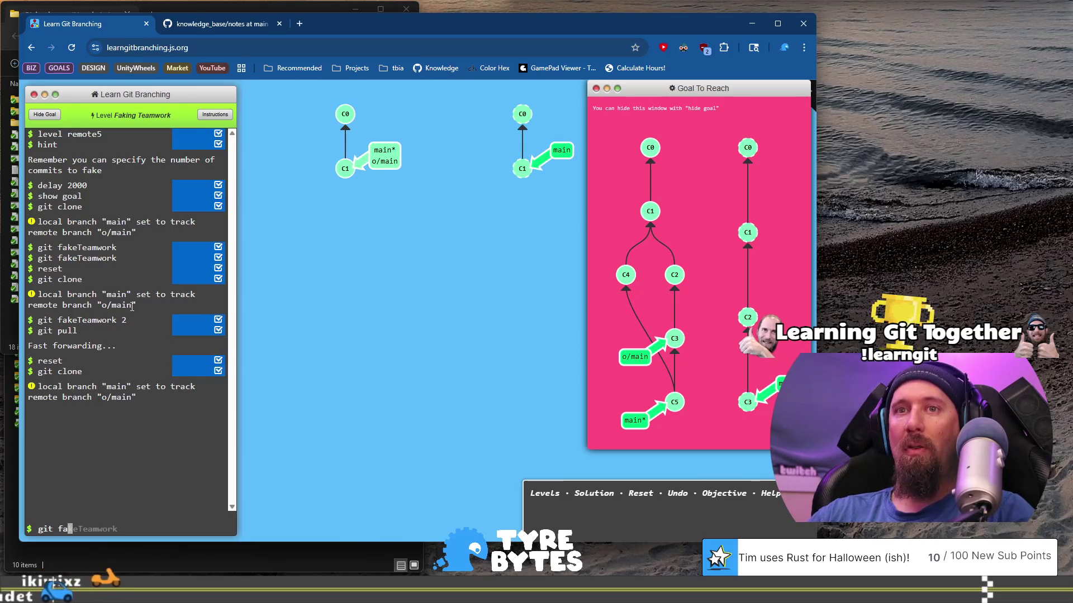
type("keTeamwork 2")
key("Return")
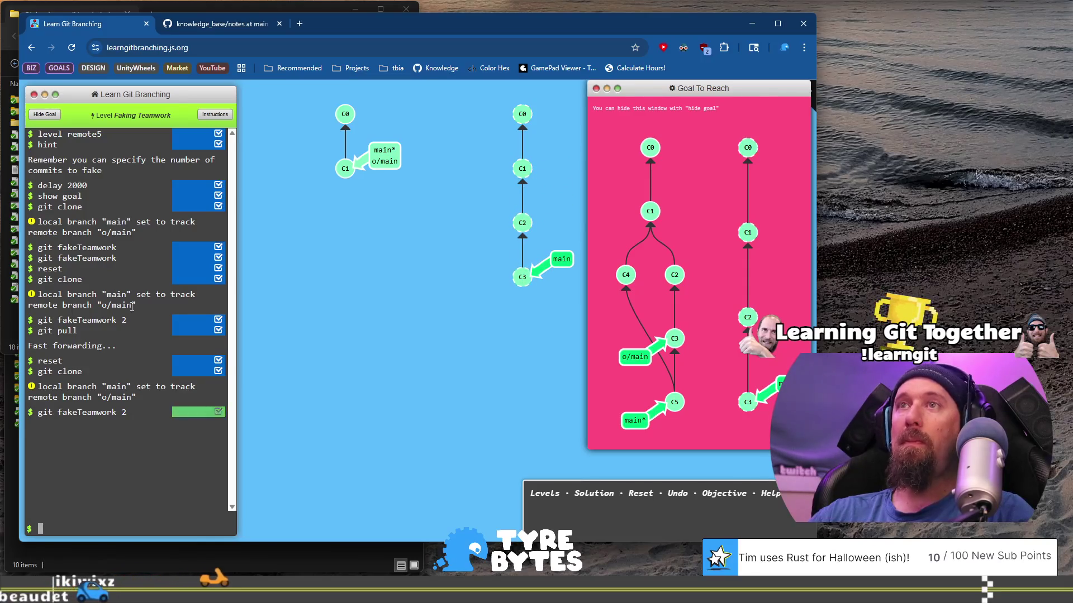
Step: Commit 'my work' locally, merge the remote commits with git pull, and continue to Git Pushin'
type("git commi")
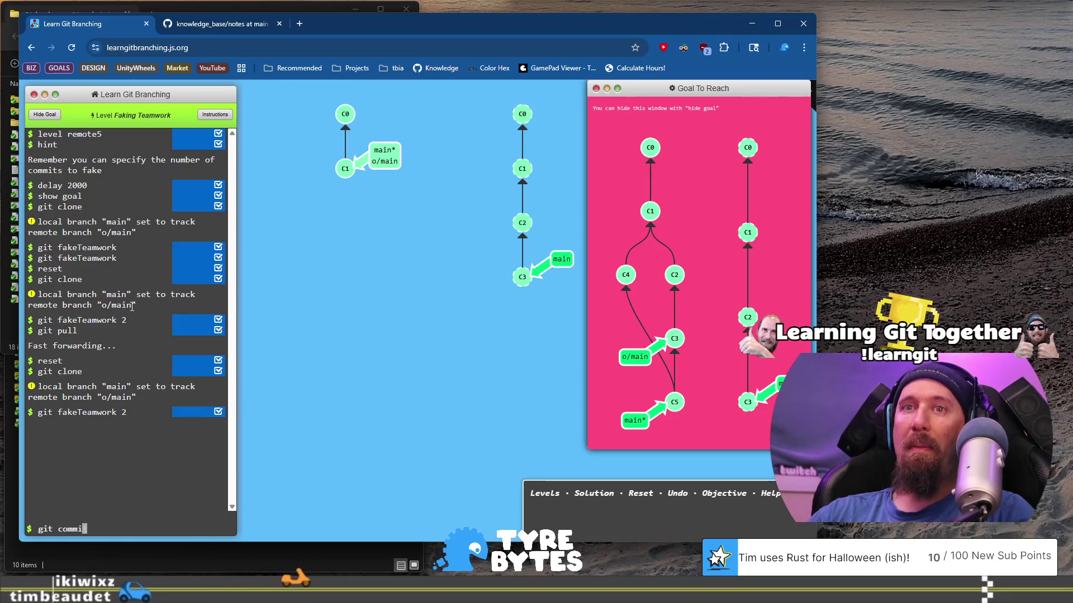
type("t -m \"m")
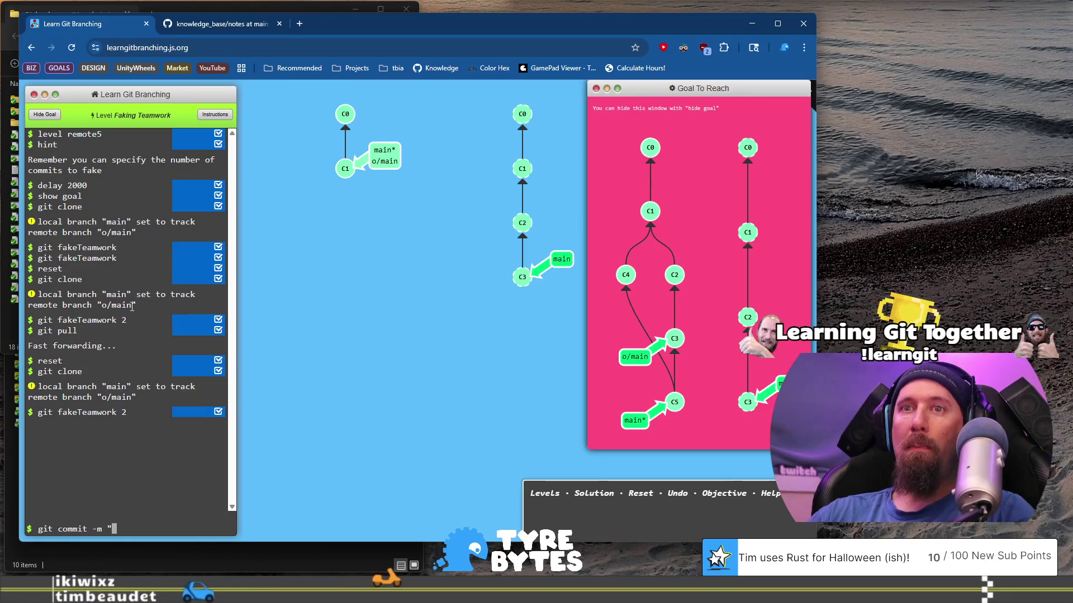
type("y work\"")
key("Return")
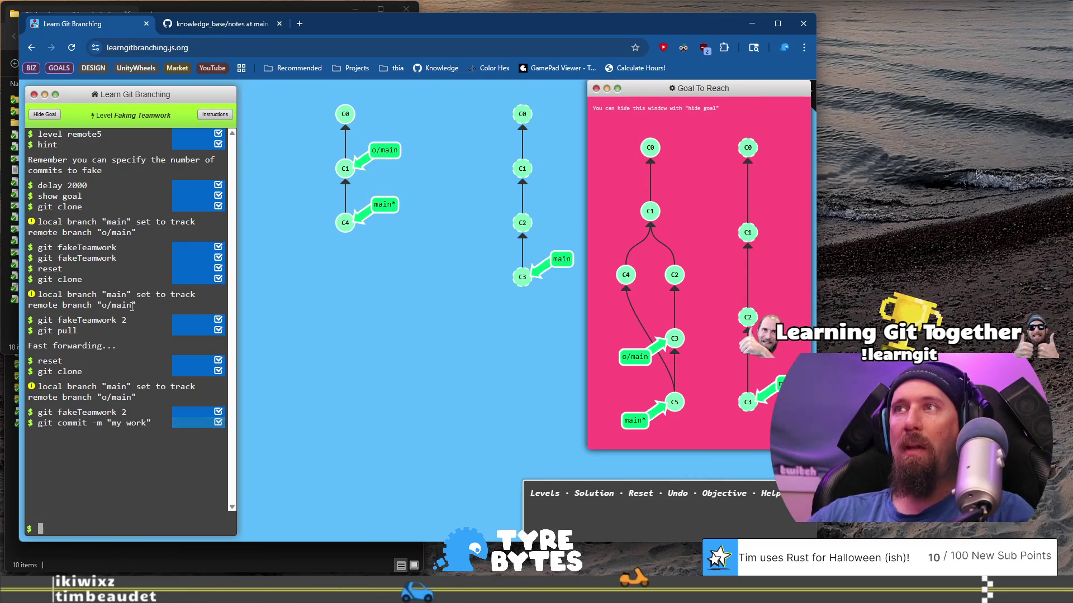
type("git p")
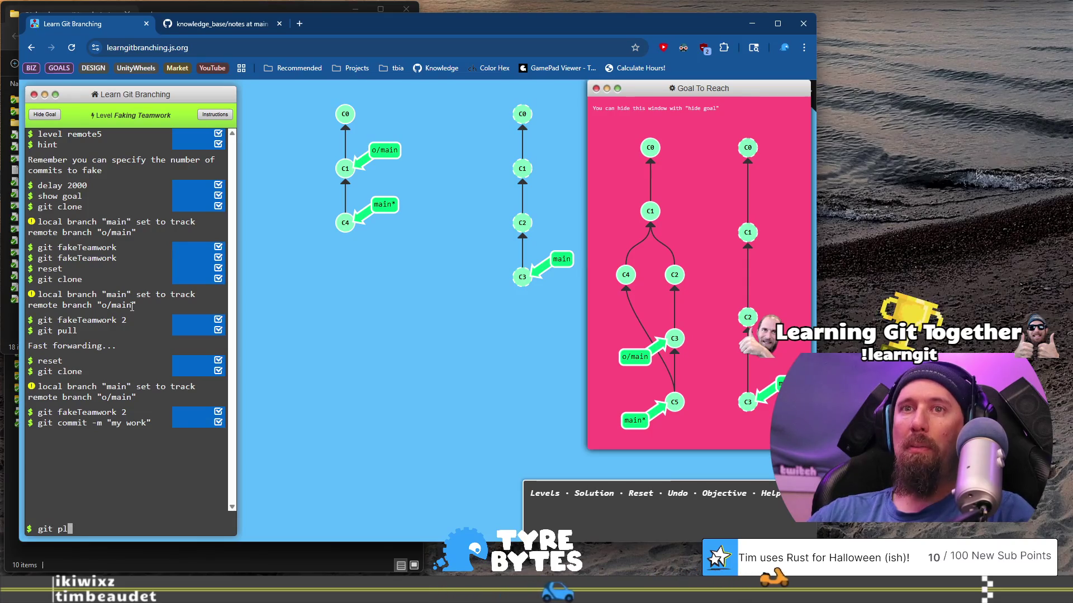
type("ull")
key("Return")
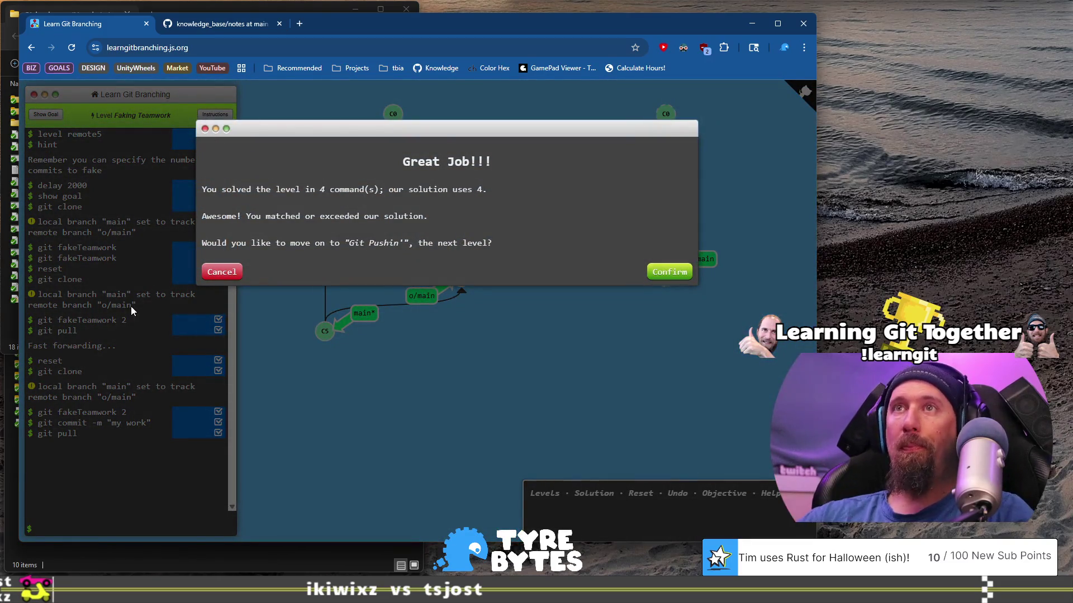
left_click(669, 271)
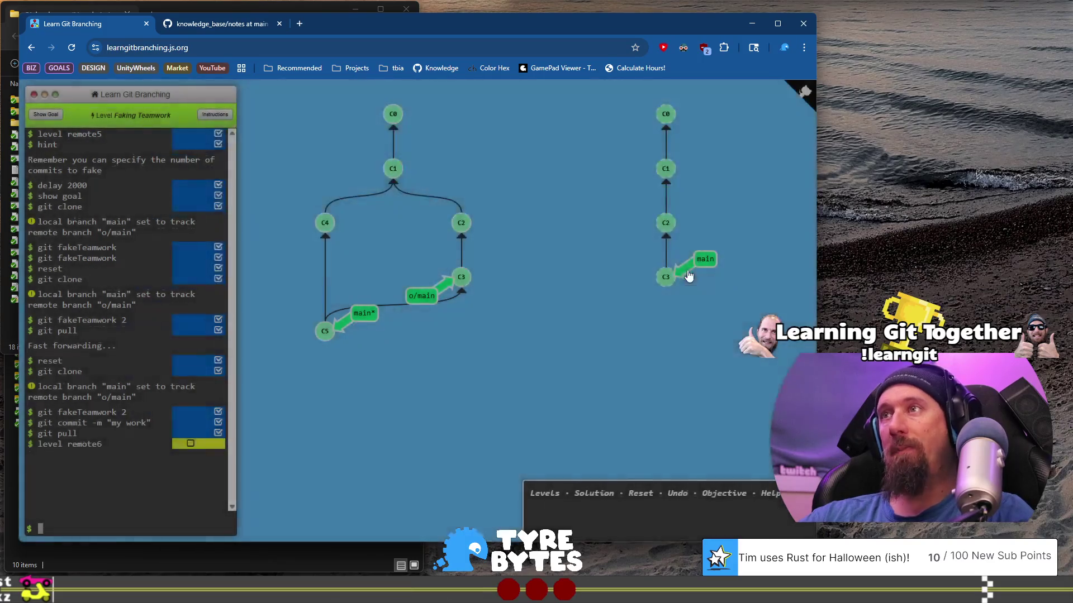
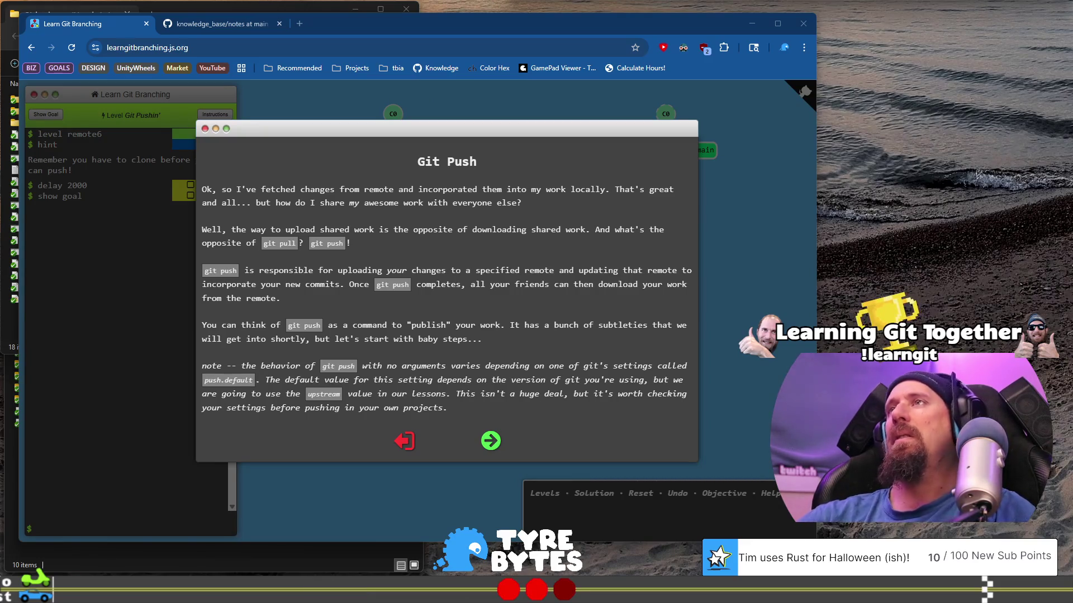
Step: Move the Learn Git Branching browser window right to uncover more of the project folder
mouse_move(518, 25)
left_mouse_down()
mouse_move(684, 35)
mouse_move(640, 35)
left_mouse_up()
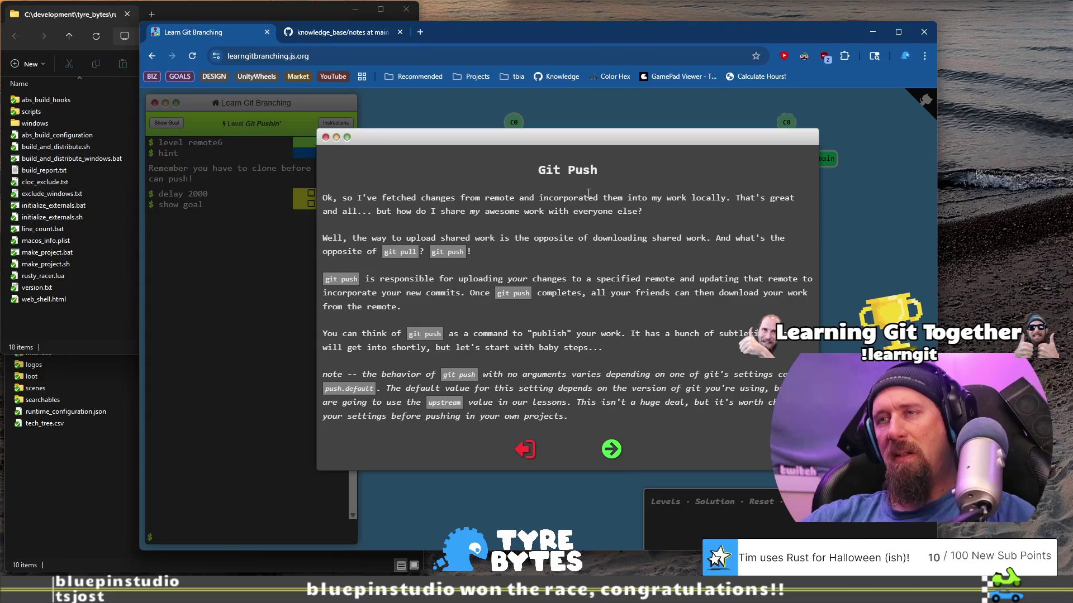
Step: Launch itch from Start search and sign in with the first saved account
key("super")
type("itch")
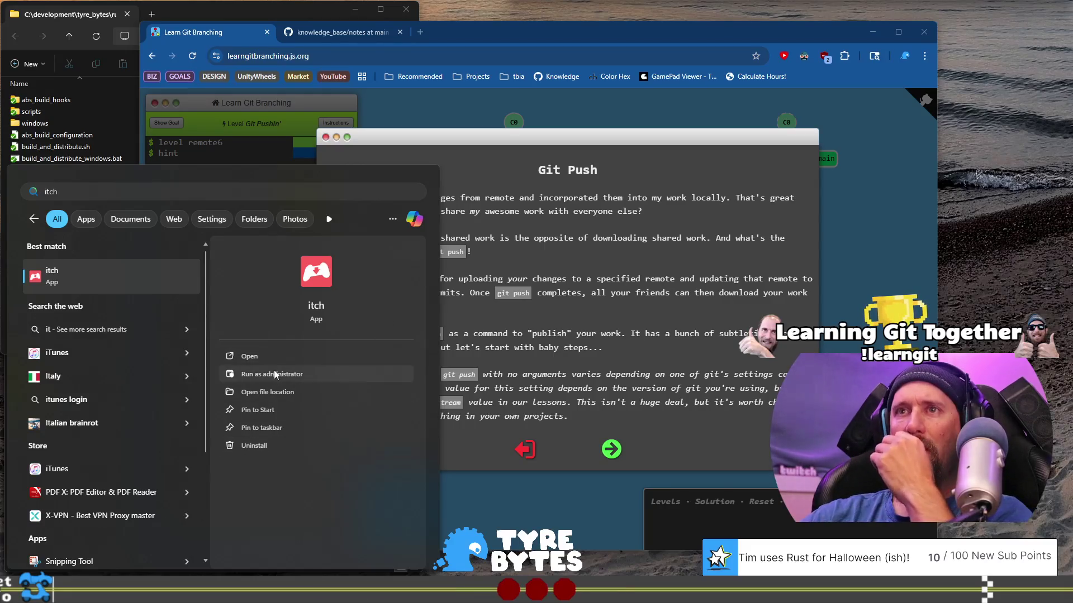
left_click(279, 357)
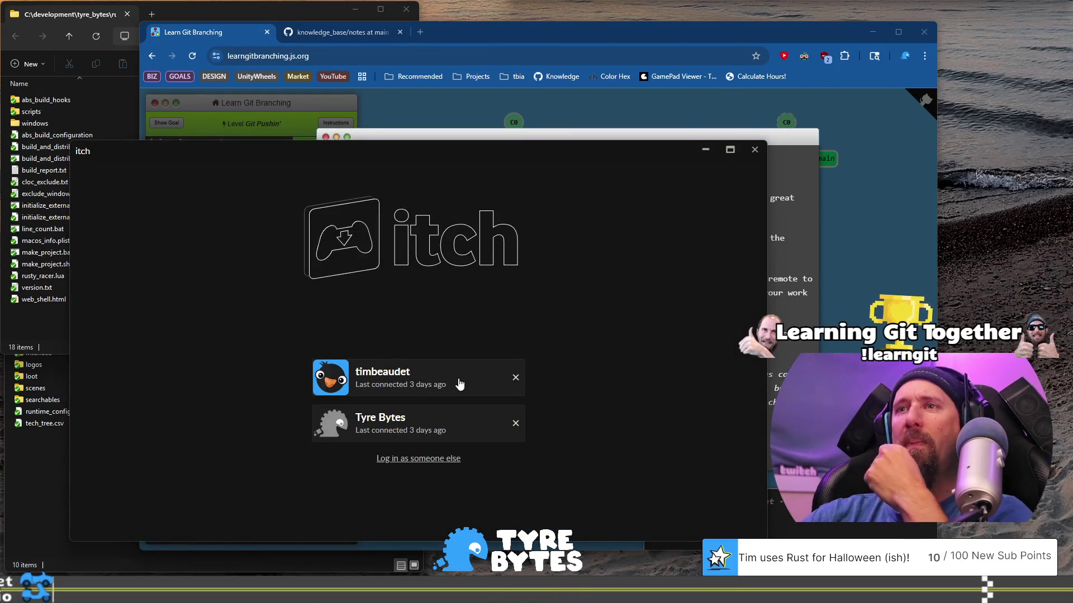
left_click(460, 383)
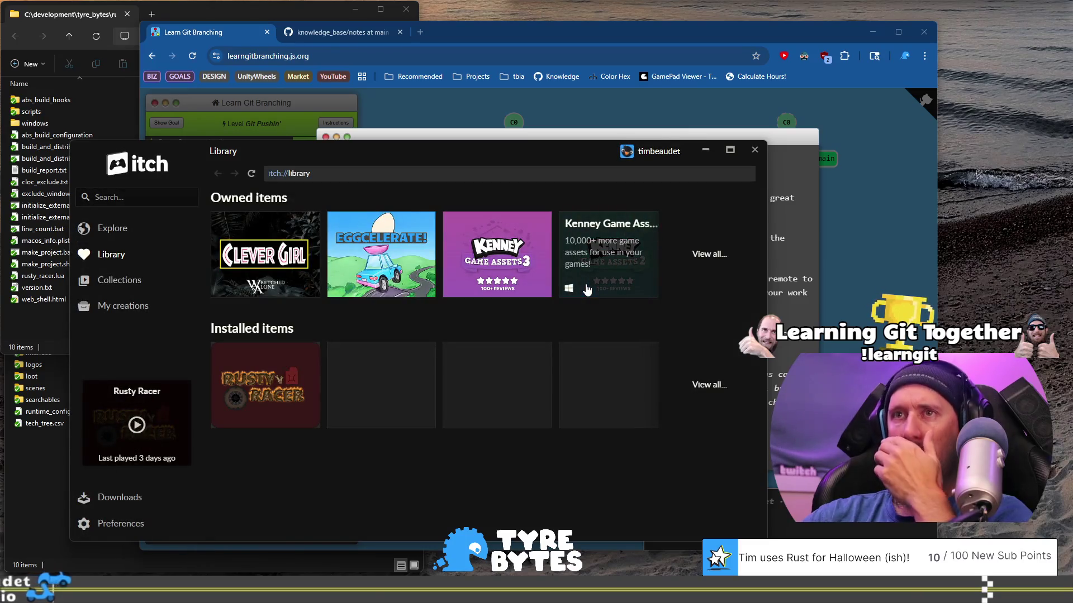
Step: Open the Rusty Racer page, submit the page password, and install the Windows build
left_click(282, 390)
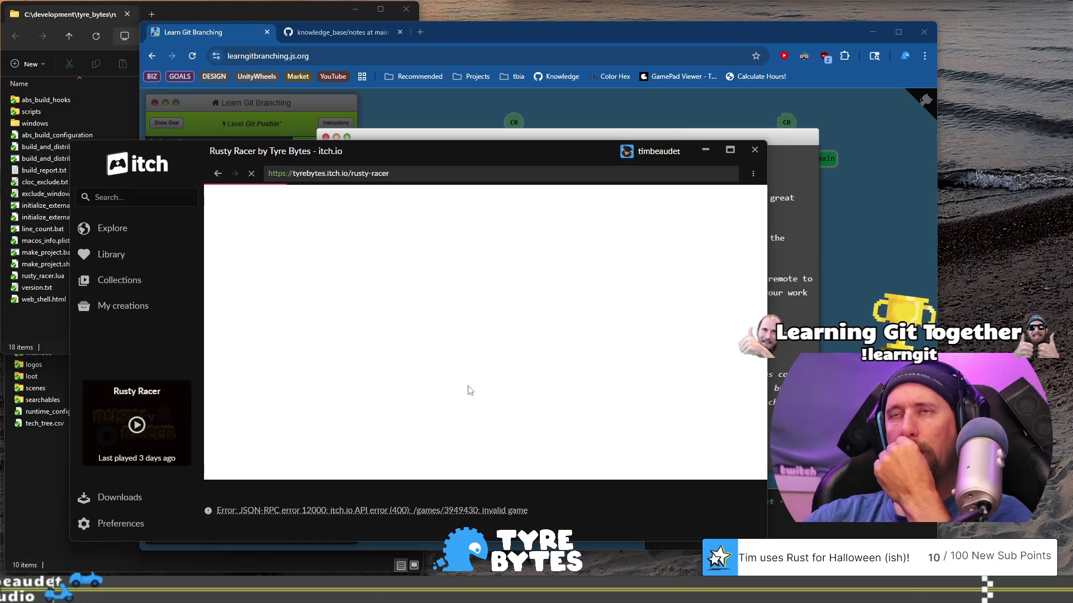
left_click(473, 281)
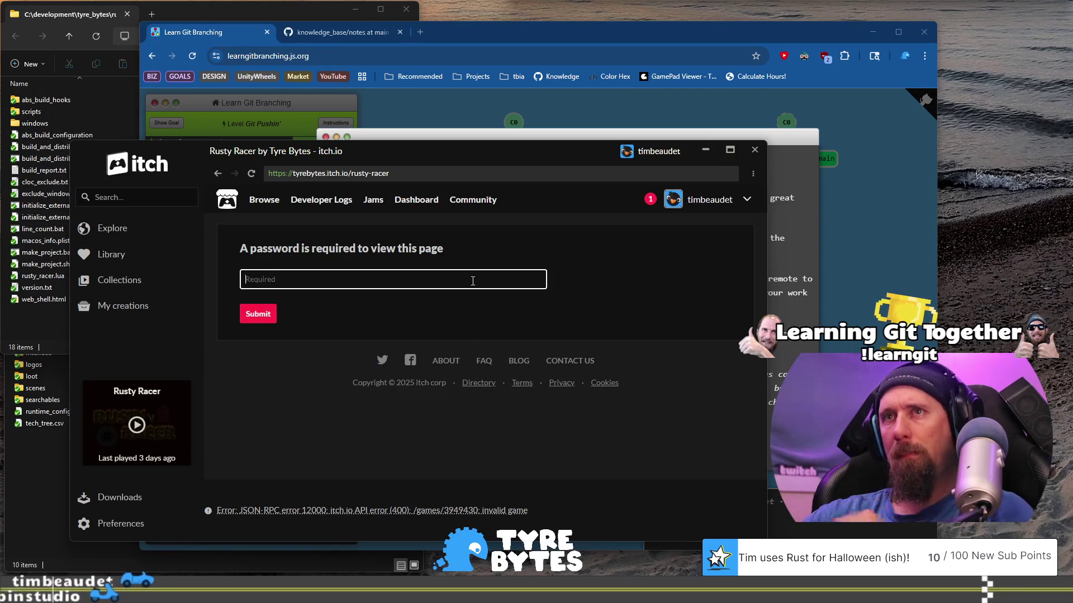
type("•••")
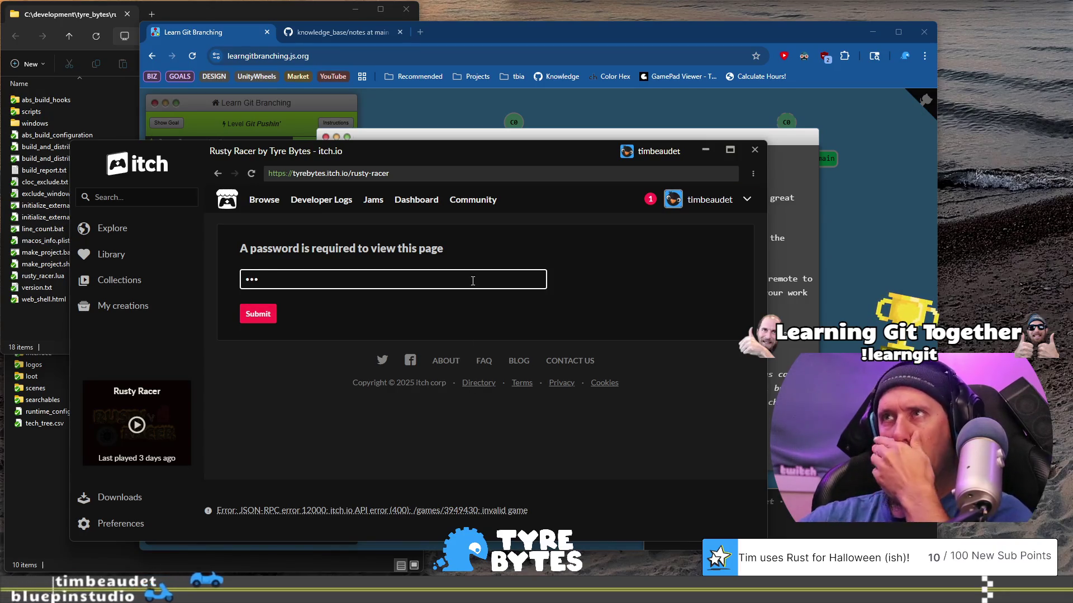
left_click(258, 314)
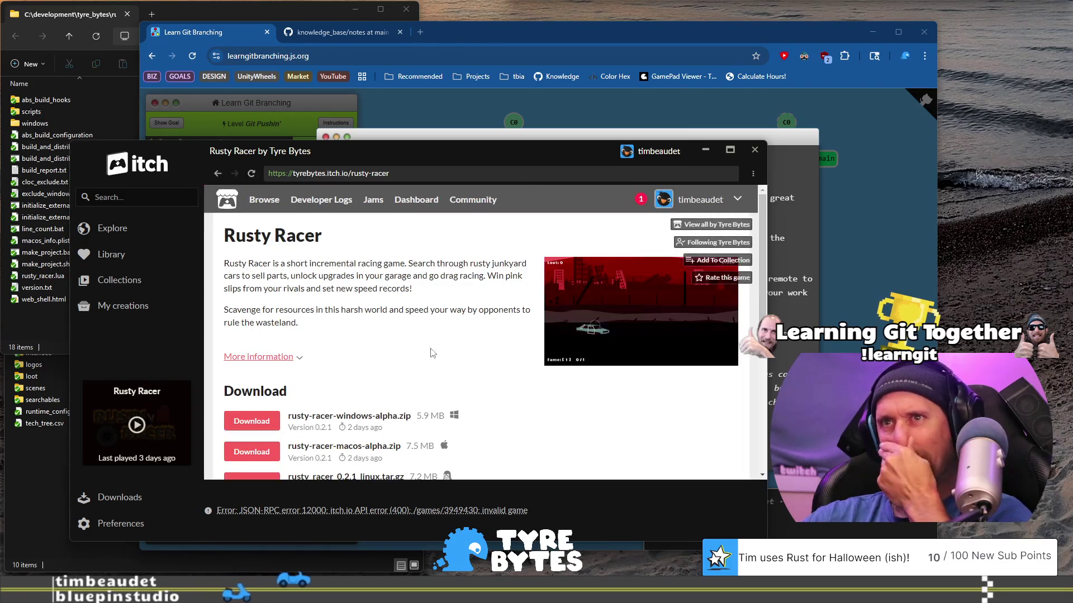
scroll(428, 350, "down", 1)
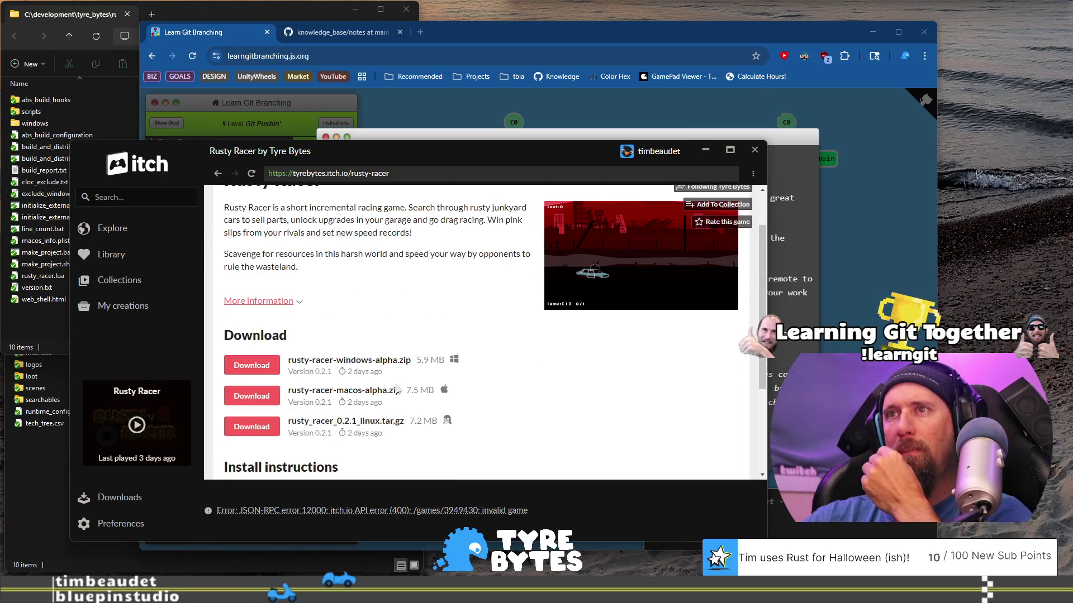
left_click(258, 371)
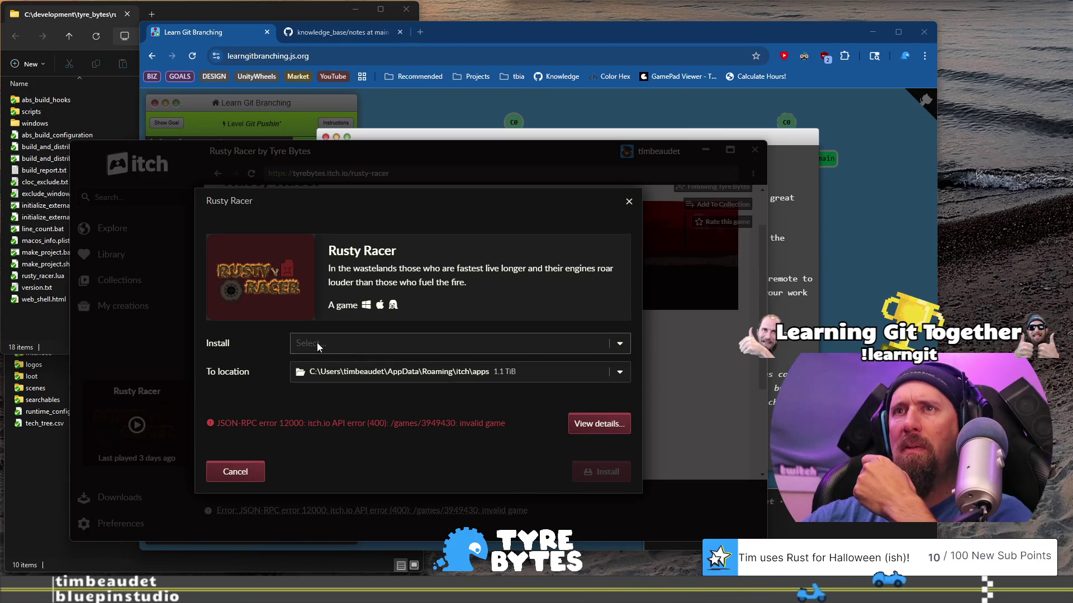
Step: Open and close the empty install options list, then view the JSON-RPC error details
left_click(441, 345)
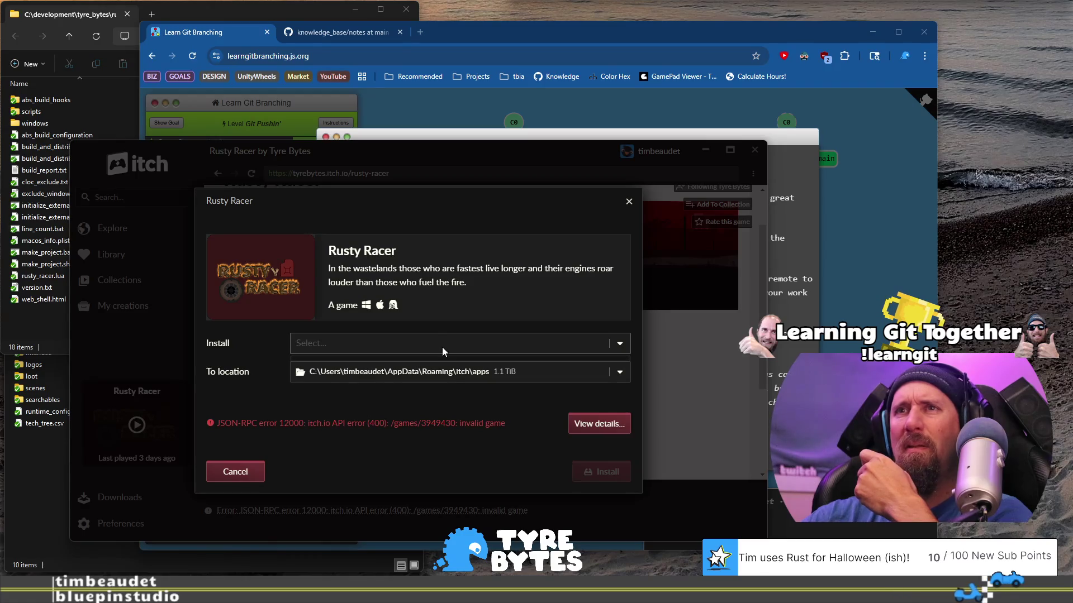
left_click(441, 348)
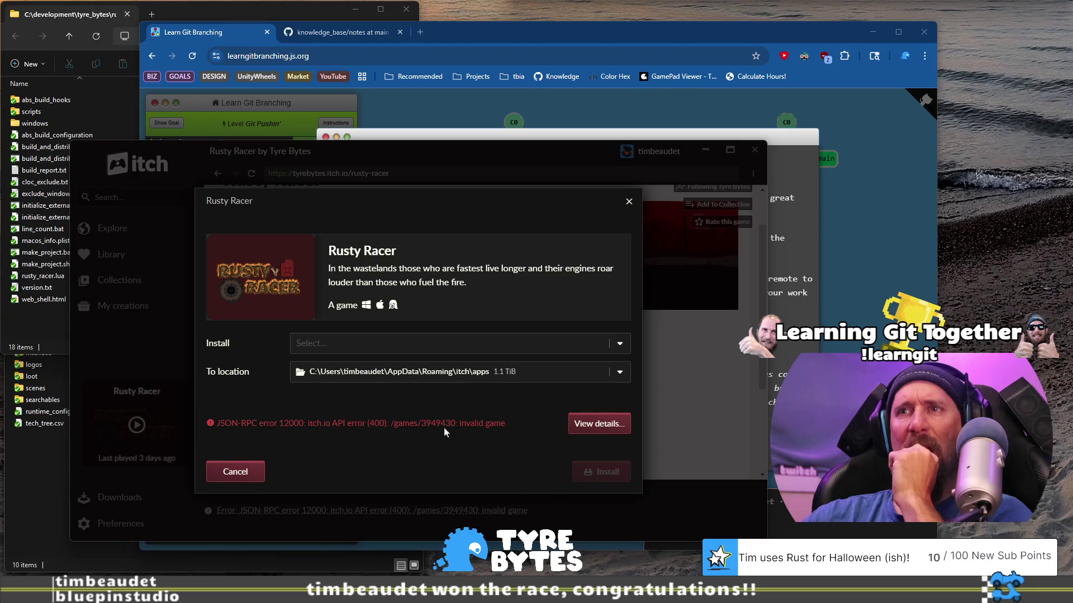
left_click(581, 426)
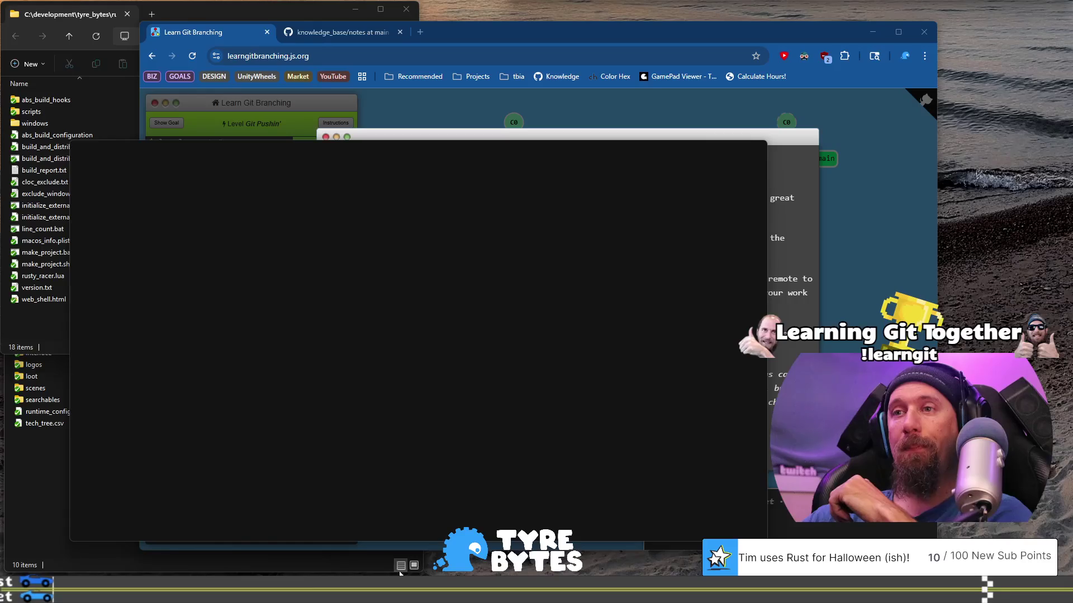
Step: Close the frozen itch window from the taskbar and relaunch itch from Start search
right_click(386, 591)
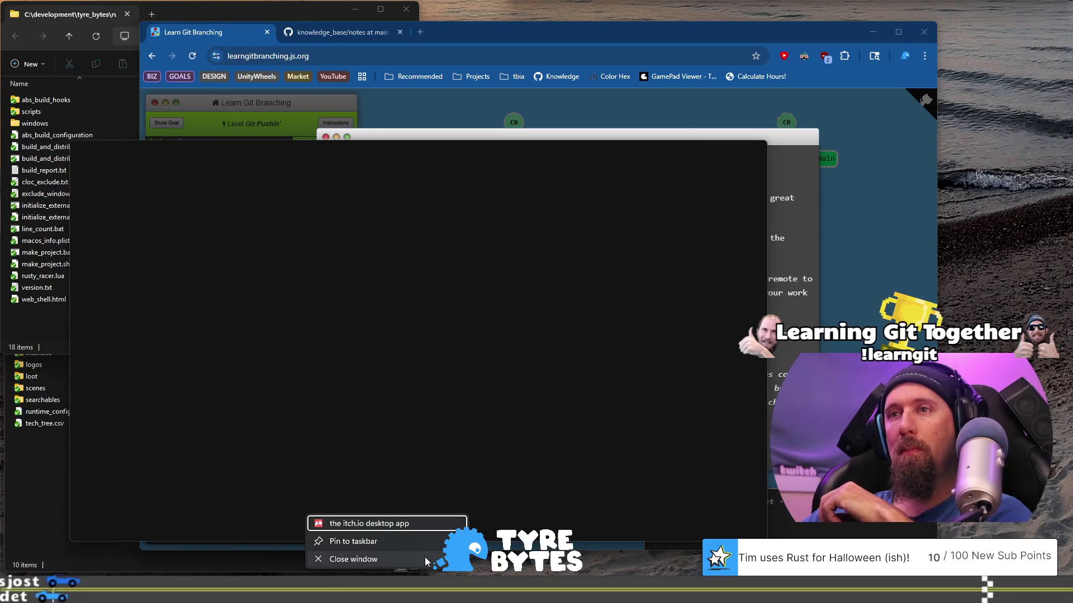
left_click(425, 558)
key("super")
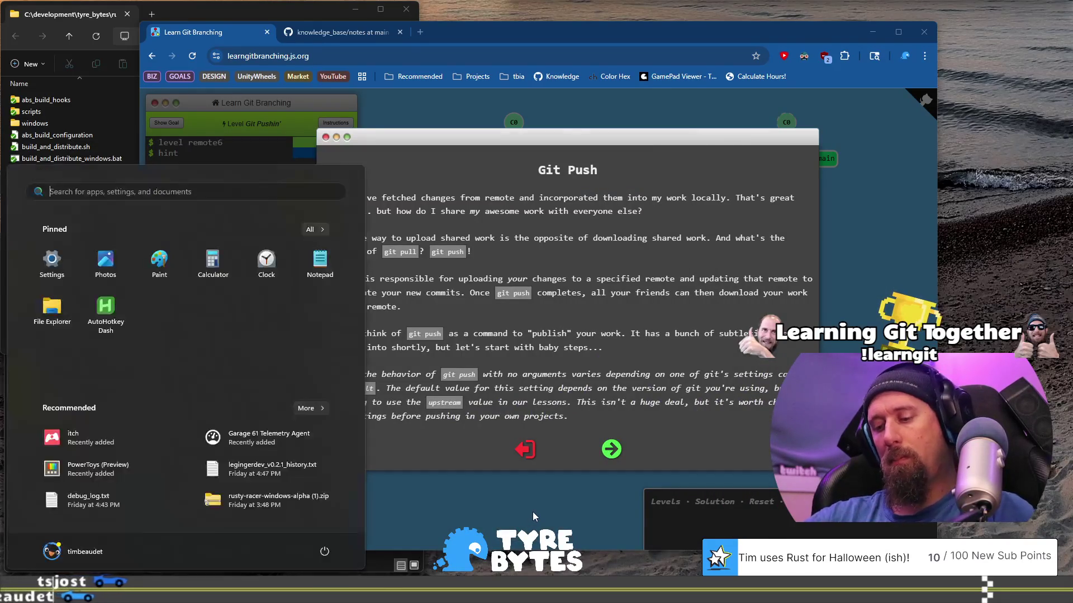
type("itch")
key("Return")
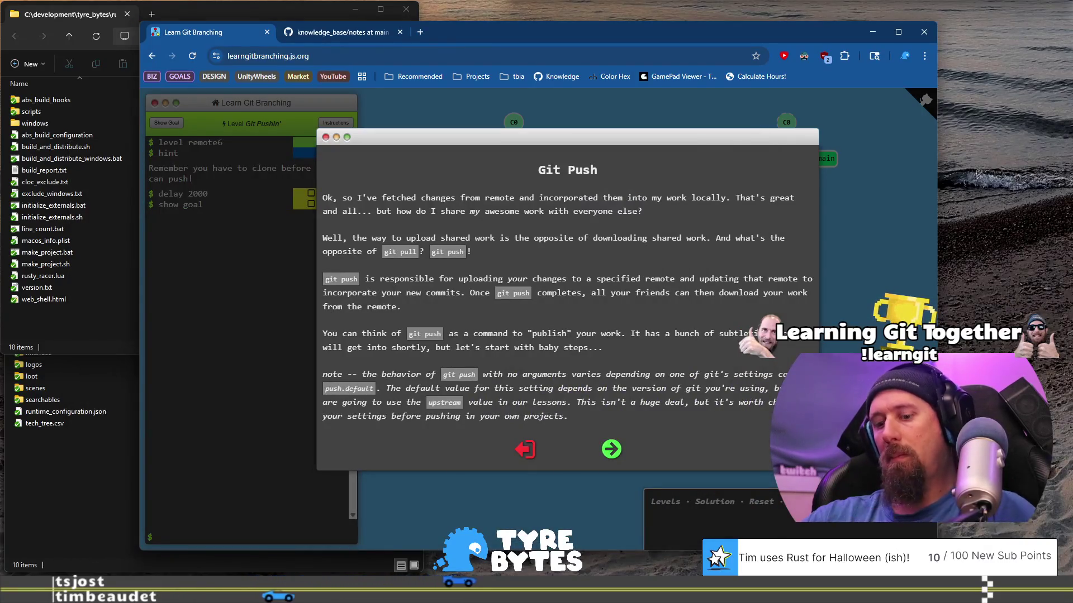
Step: Relaunch itch, sign in with the Tyre Bytes studio account, and launch Rusty Racer
key("super")
type("itch")
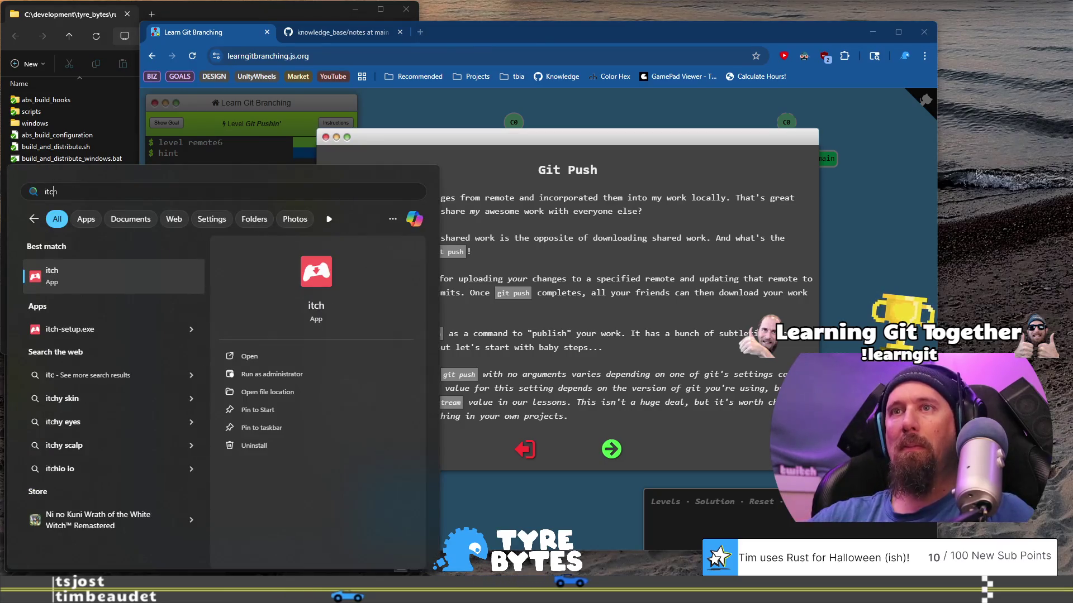
key("Return")
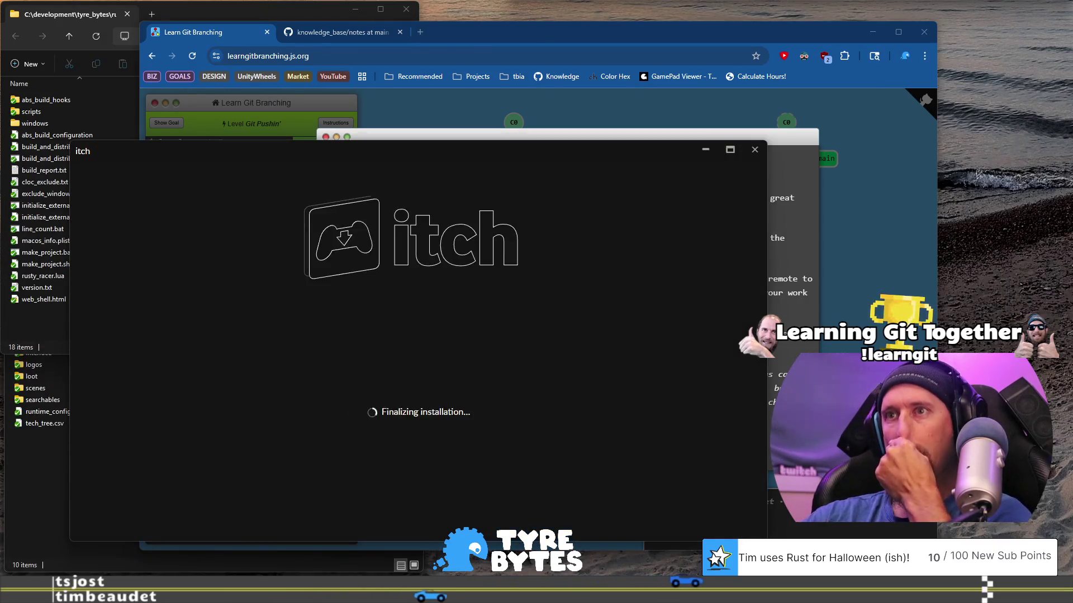
left_click(425, 423)
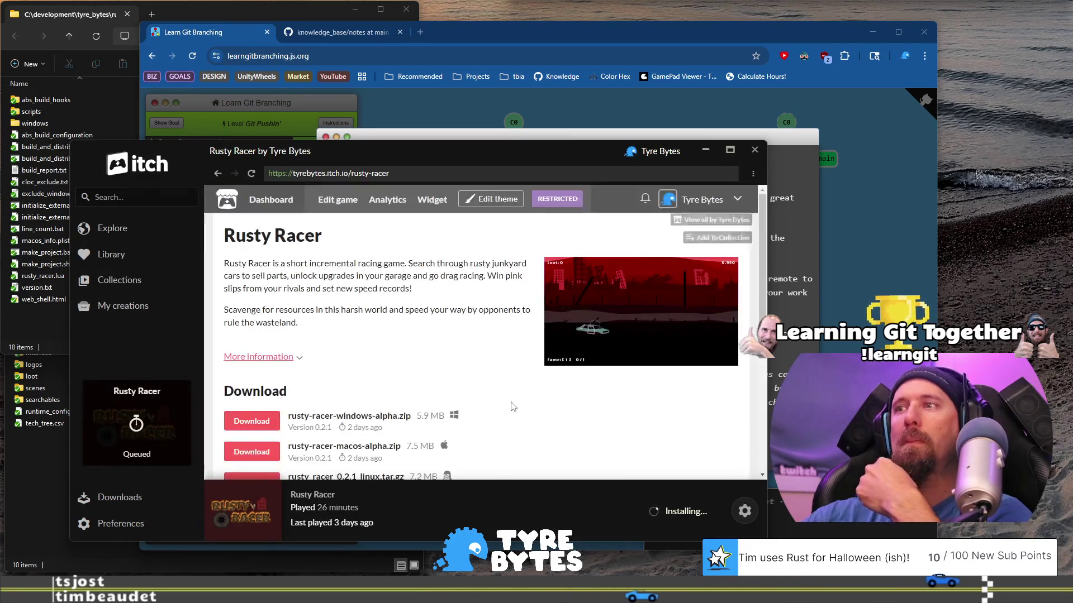
left_click(666, 518)
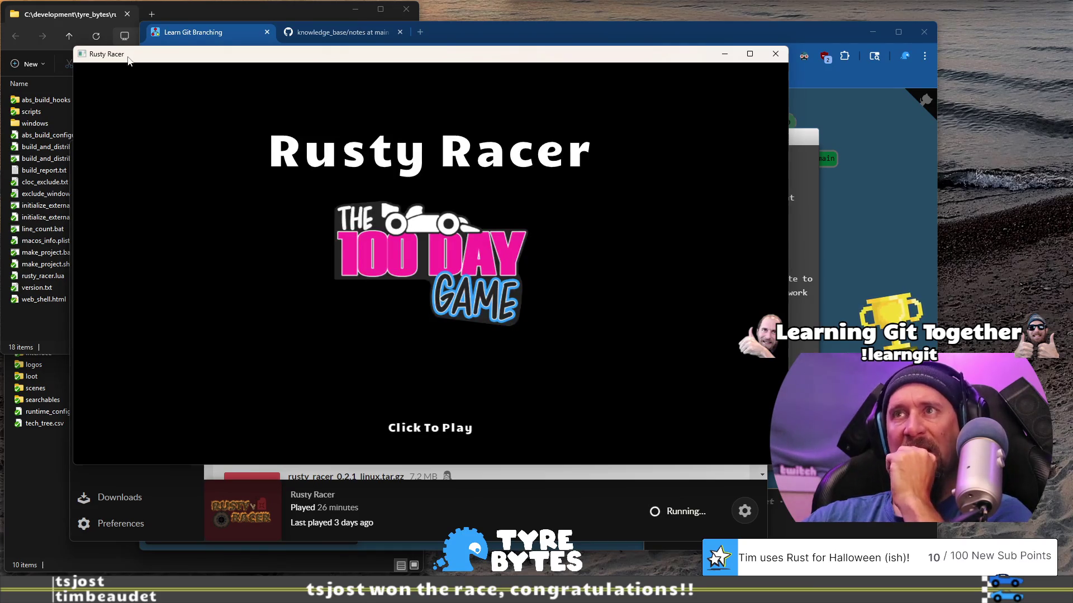
Step: Start playing Rusty Racer and grab loot from the searched car
left_click(394, 317)
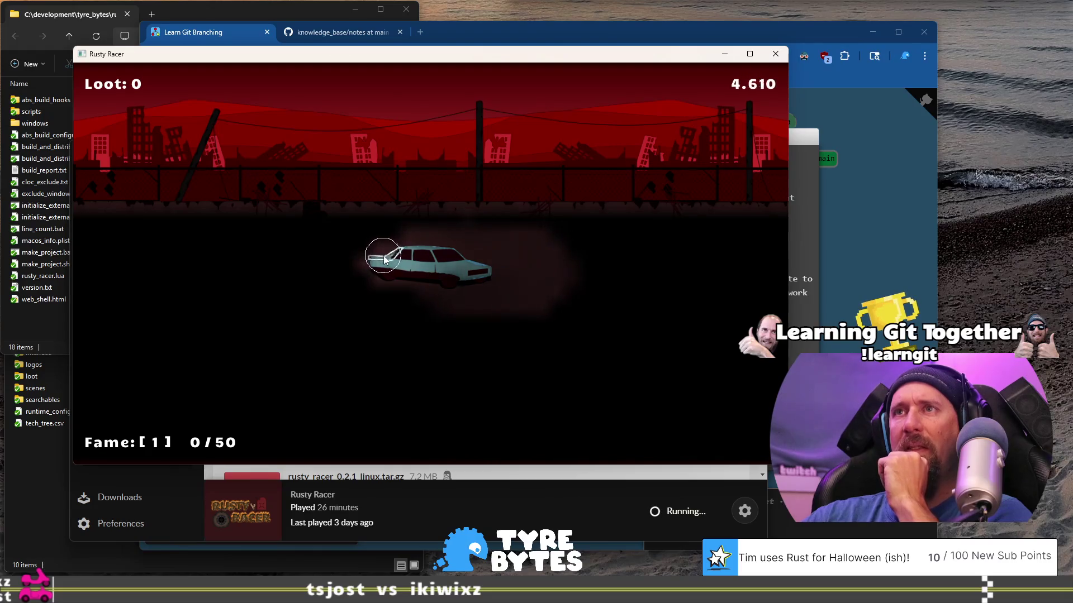
left_click(373, 331)
left_click(414, 356)
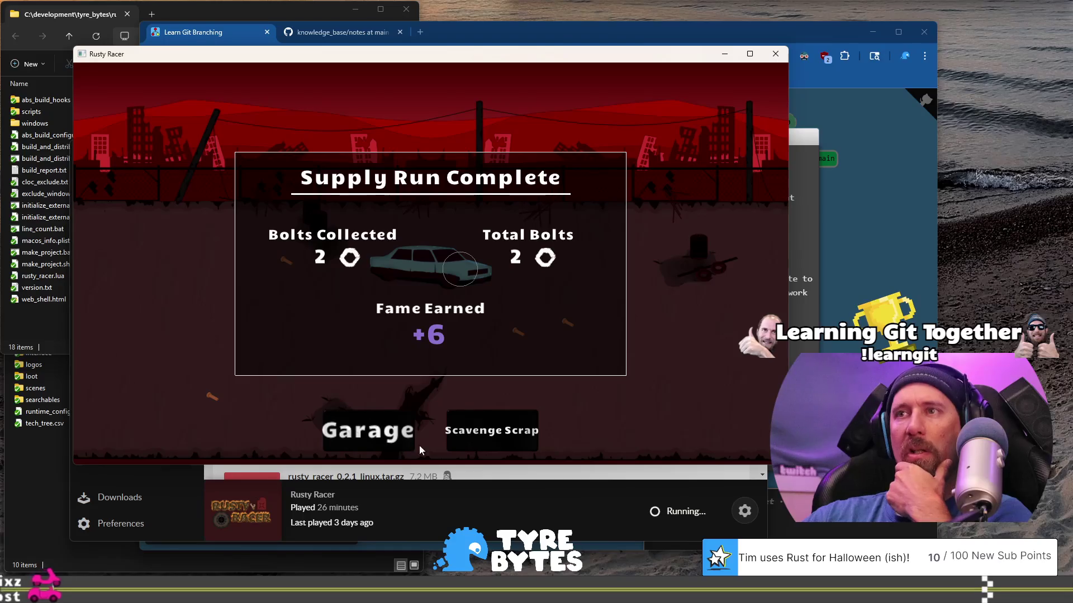
Step: Buy Better Searching in the garage, then collect four loot pieces in a new run
left_click(370, 438)
left_click(430, 264)
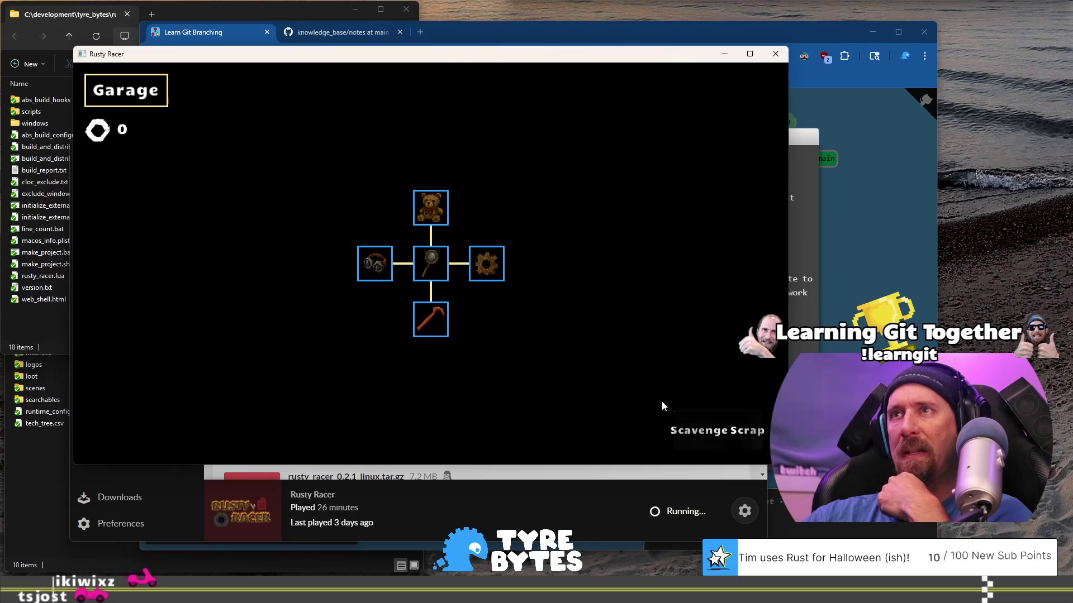
left_click(714, 433)
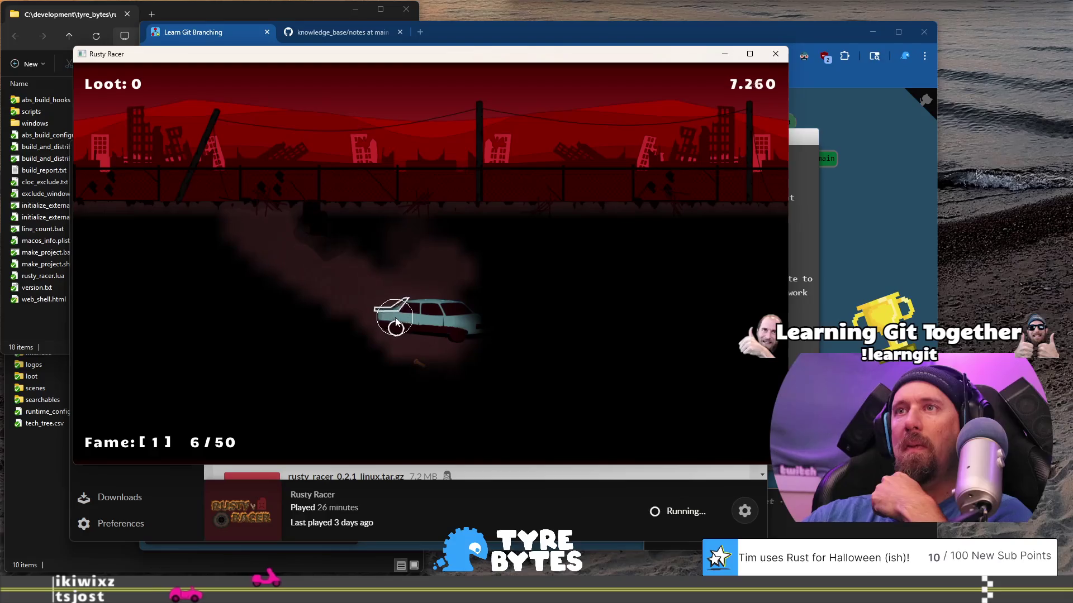
left_click(397, 327)
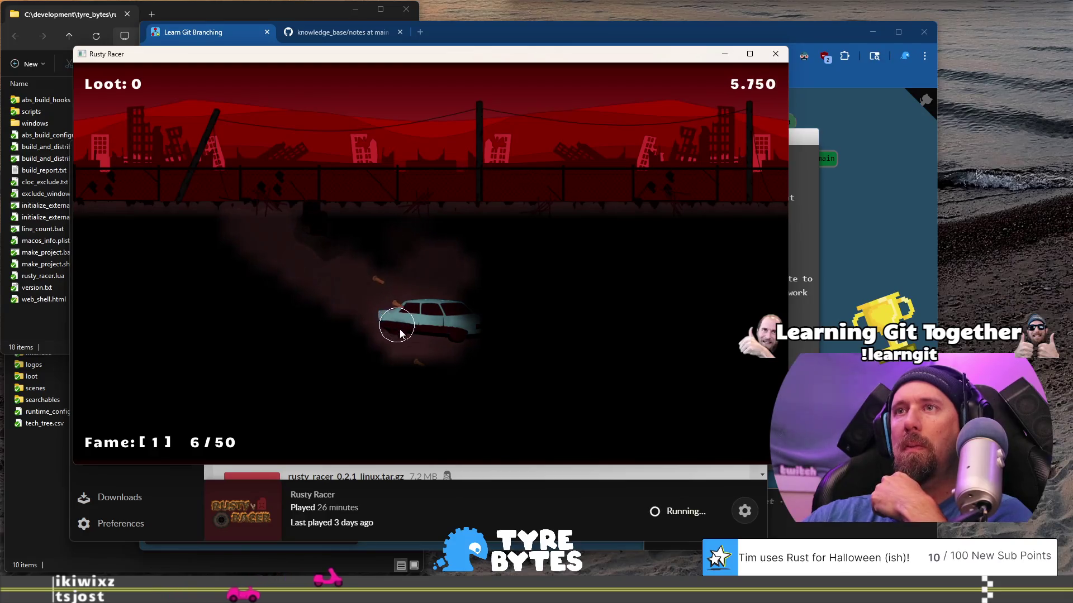
left_click(419, 363)
left_click(382, 362)
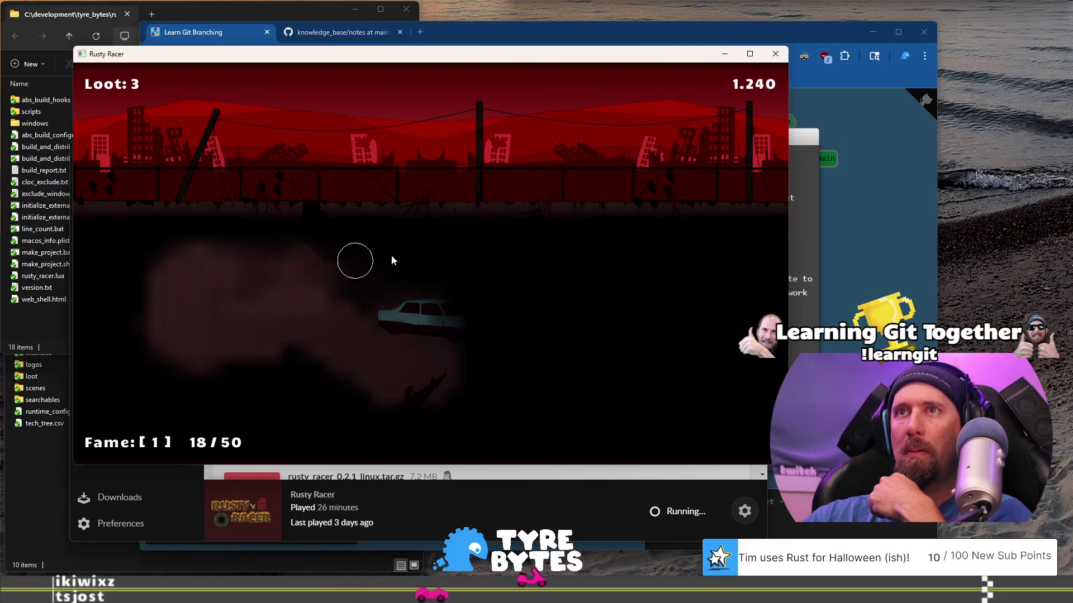
left_click(607, 258)
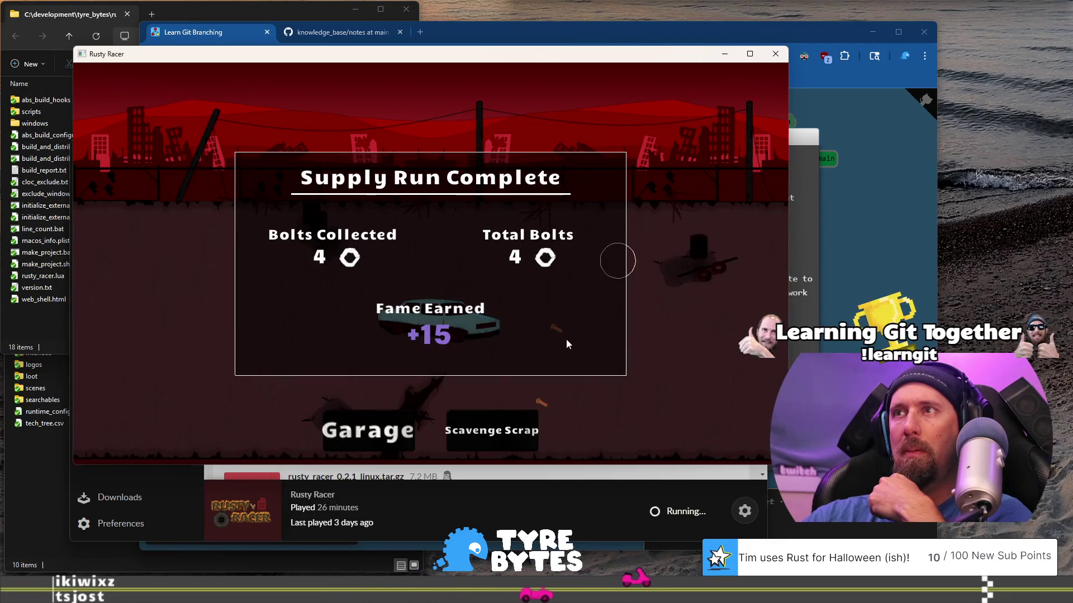
Step: Review the garage upgrade tree, then start another scavenging run
left_click(389, 431)
mouse_move(416, 317)
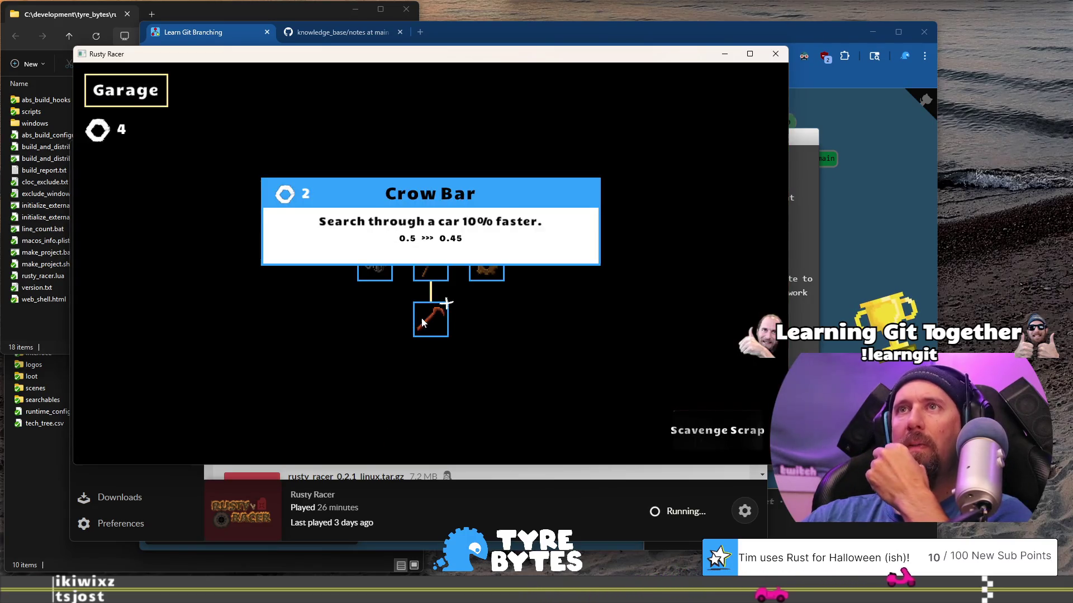
mouse_move(422, 264)
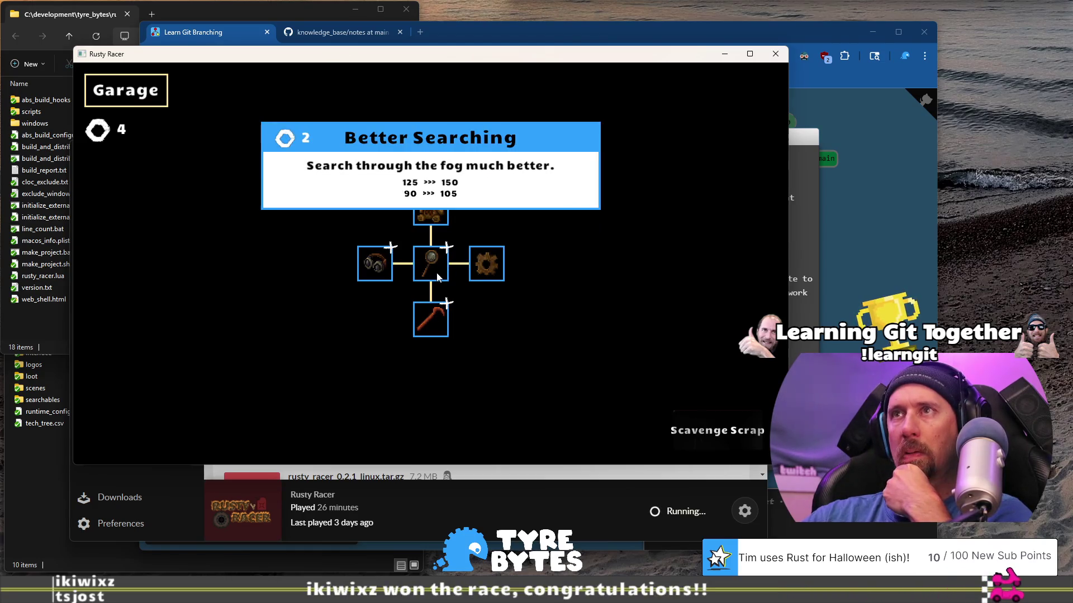
key("space")
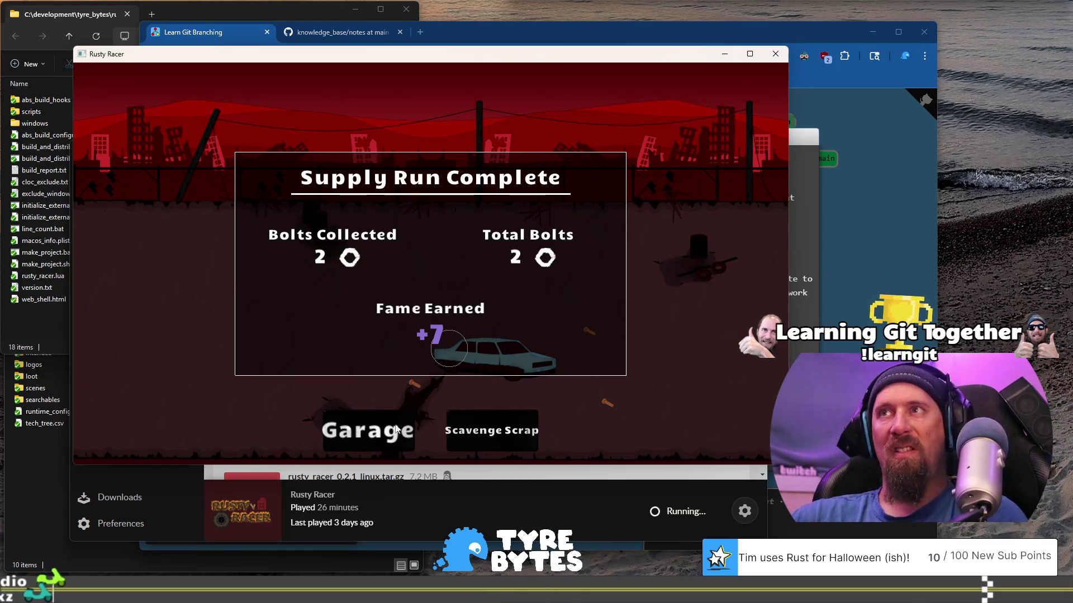
Step: Buy the Crow Bar upgrade, then search a car and collect three loot pieces
left_click(390, 446)
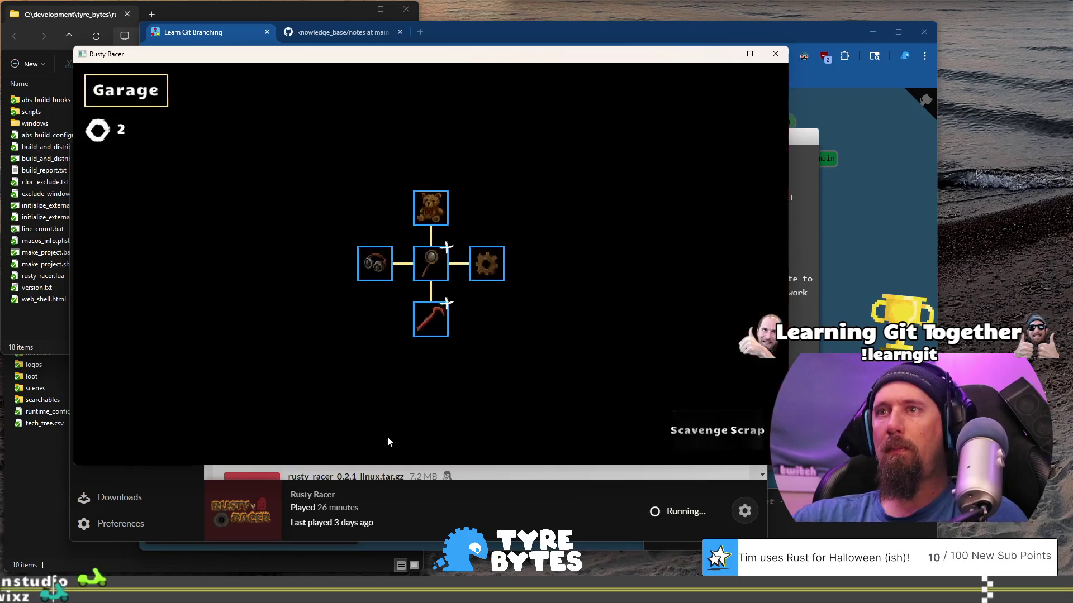
mouse_move(494, 259)
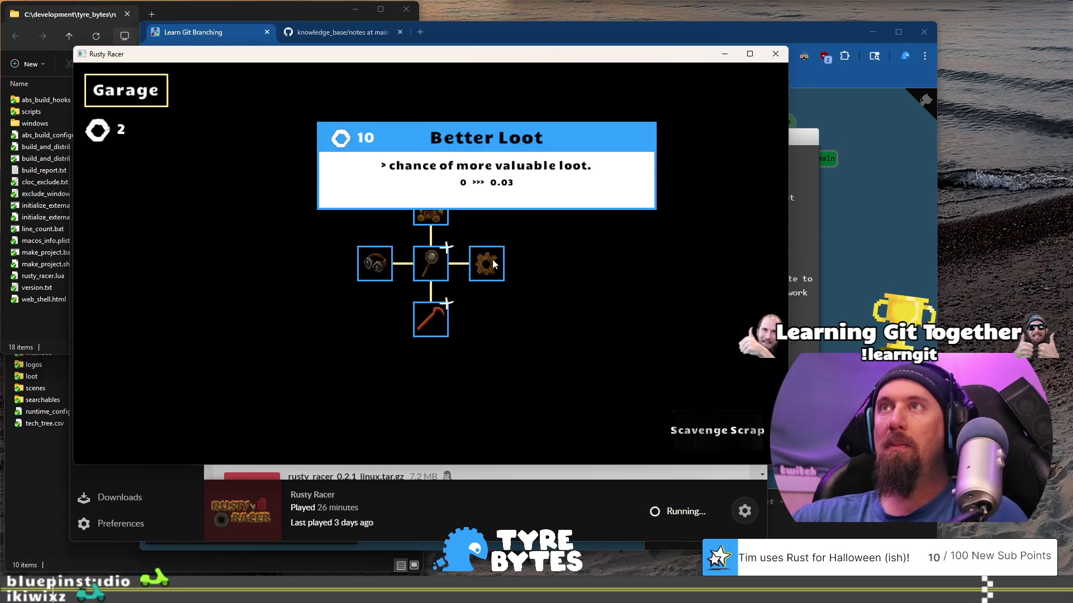
left_click(437, 318)
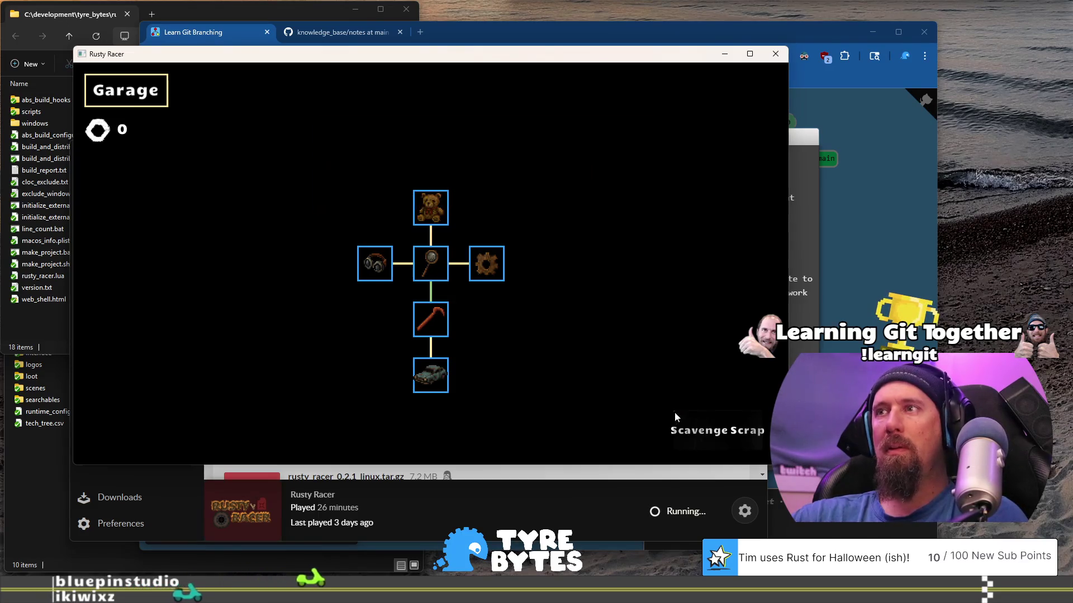
left_click(678, 428)
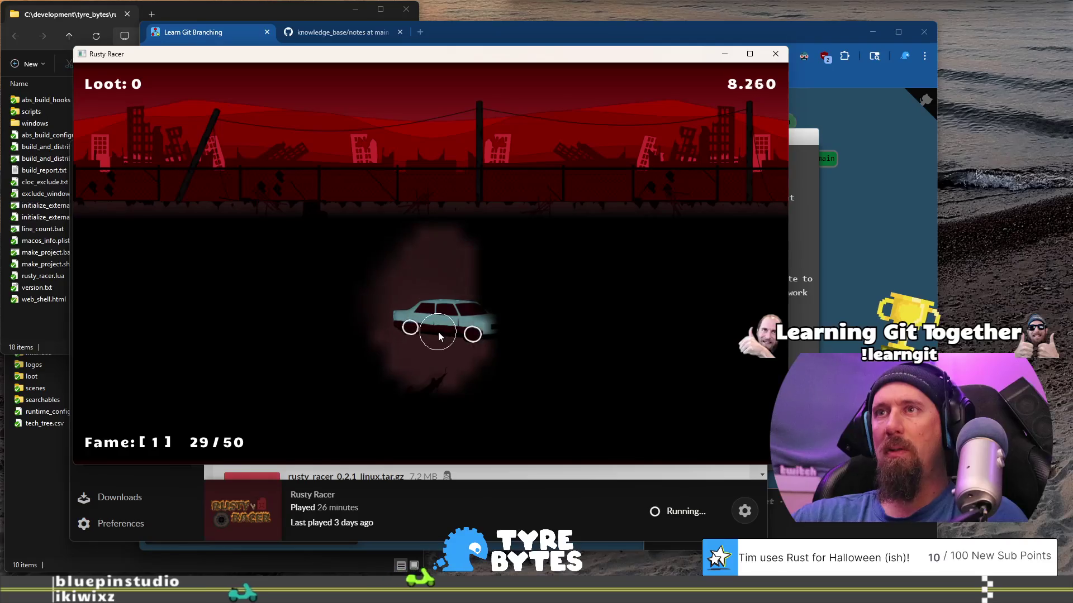
left_click(443, 332)
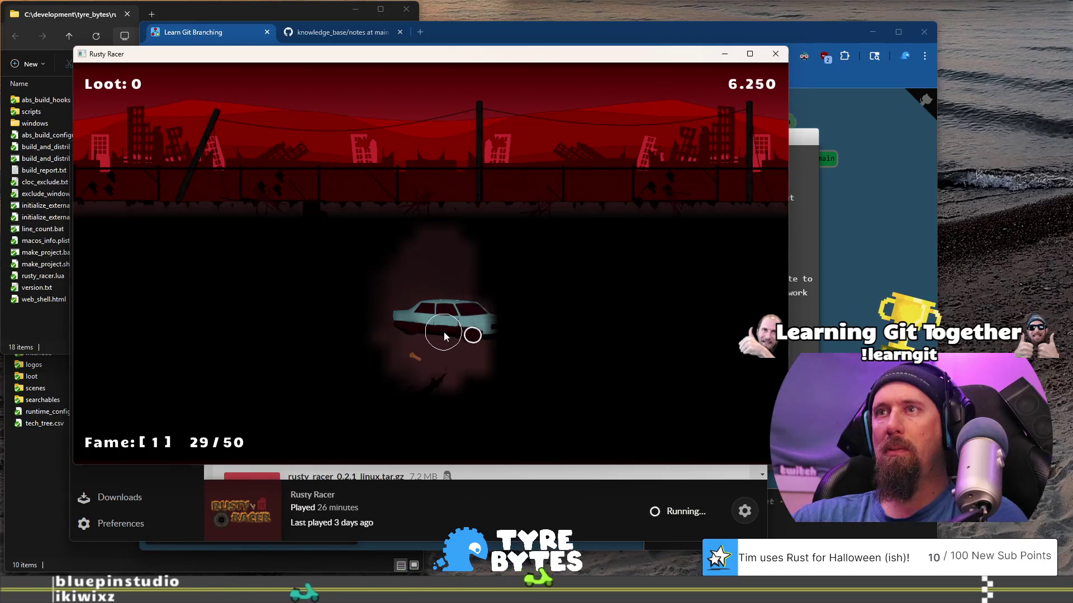
left_click(463, 333)
left_click(382, 380)
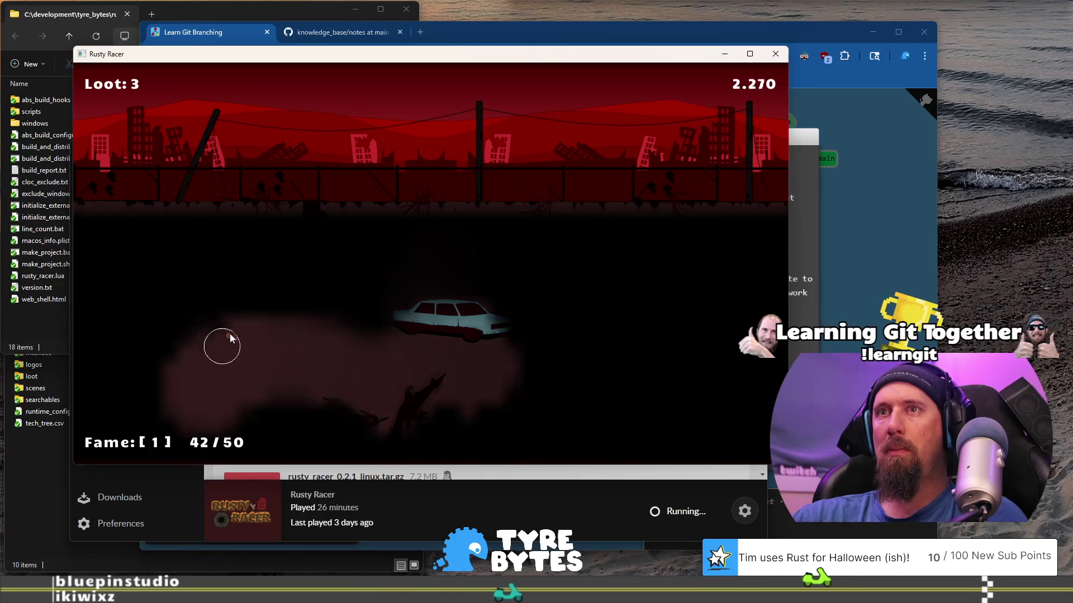
left_click(228, 339)
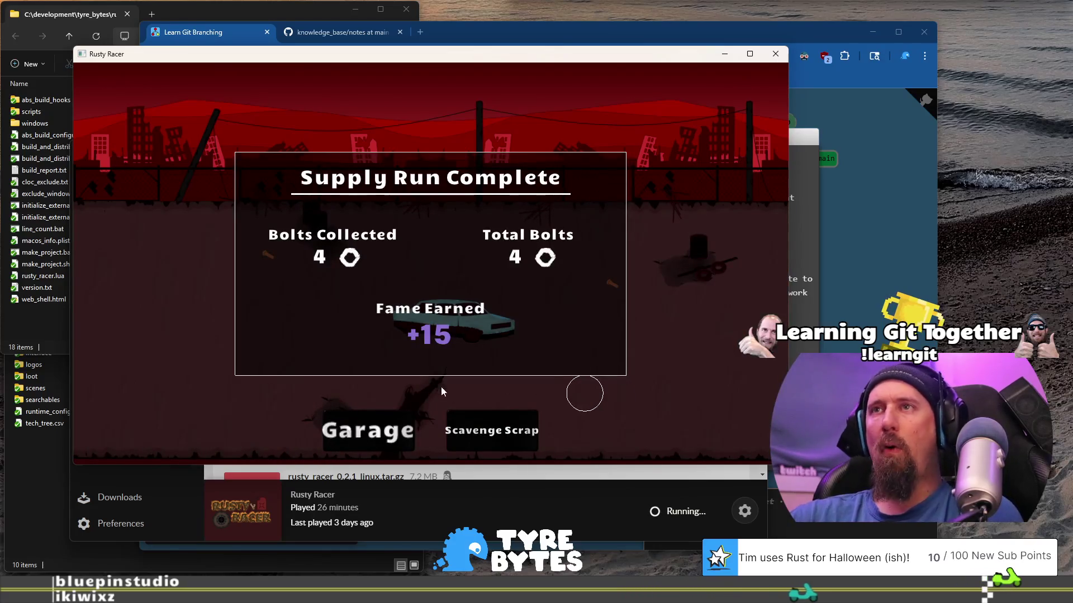
Step: Inspect the upgrades, then run again, clearing fog to uncover the car and loot
left_click(375, 434)
mouse_move(436, 372)
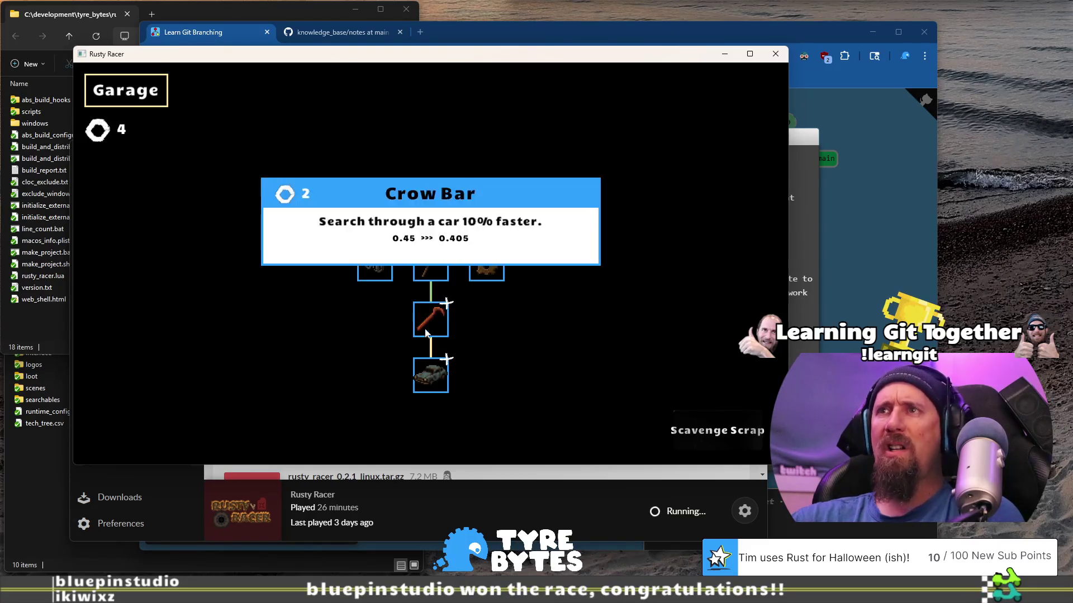
mouse_move(369, 261)
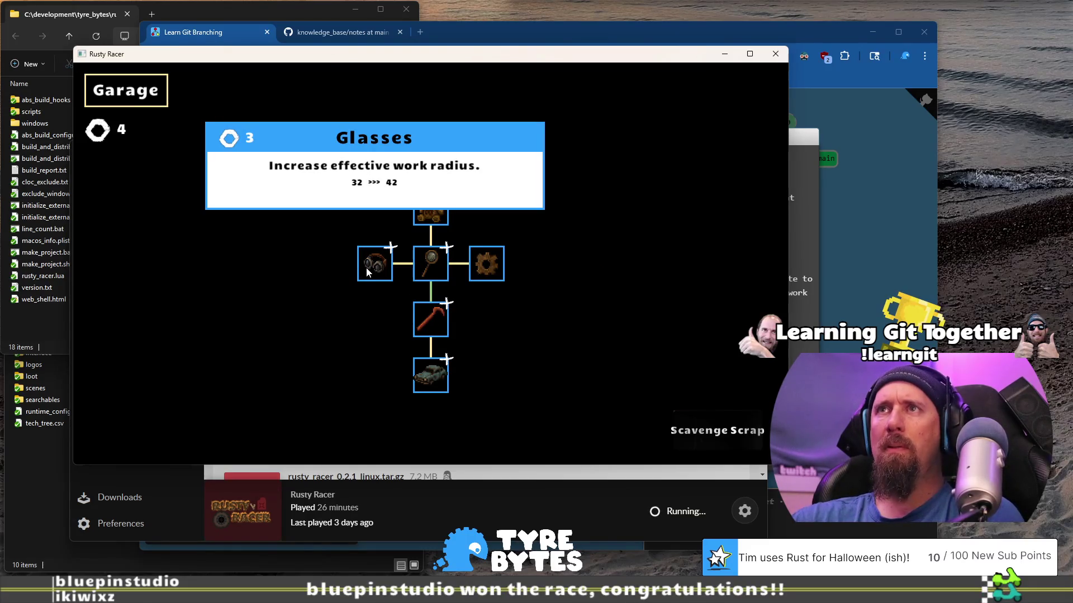
mouse_move(376, 267)
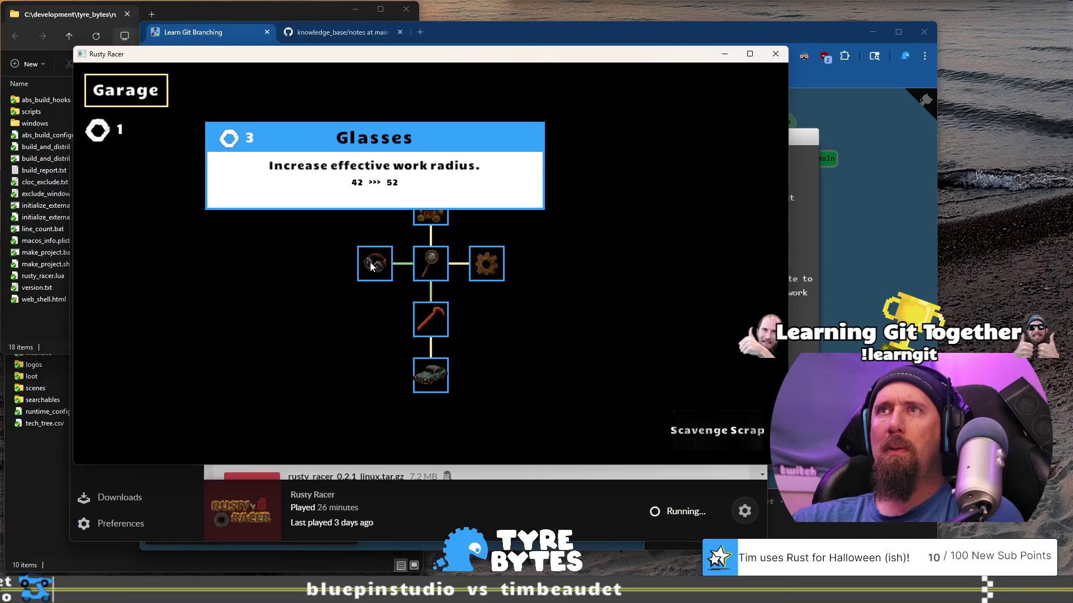
left_click(712, 433)
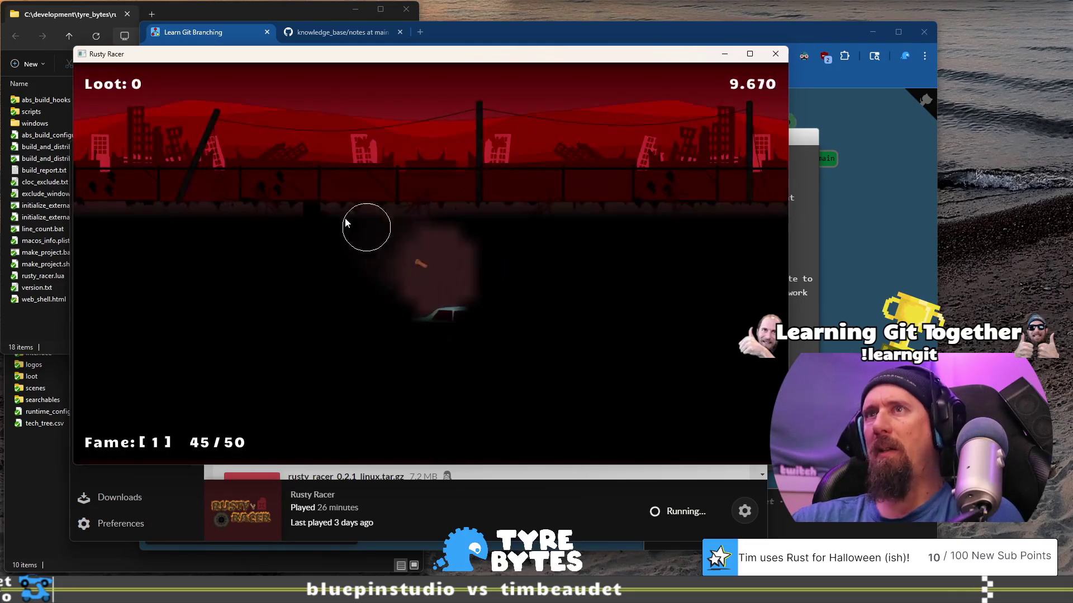
mouse_move(332, 277)
left_mouse_down()
mouse_move(256, 287)
mouse_move(182, 376)
mouse_move(233, 350)
left_mouse_up()
mouse_move(306, 349)
left_mouse_down()
mouse_move(497, 334)
mouse_move(430, 351)
mouse_move(469, 367)
left_mouse_up()
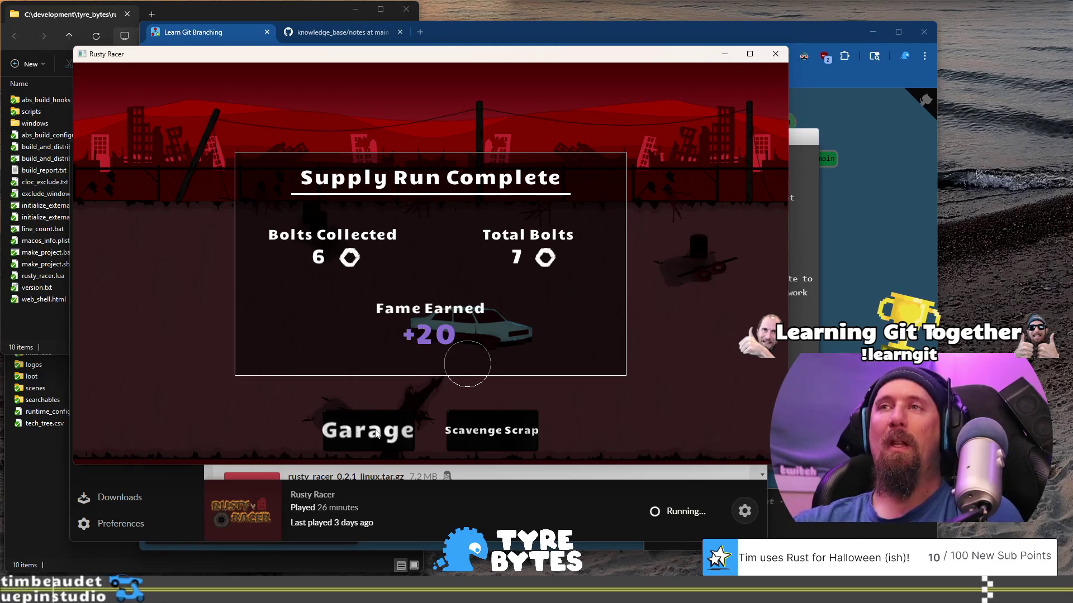
Step: Upgrade the Crow Bar again and buy the More Cars upgrade
left_click(376, 434)
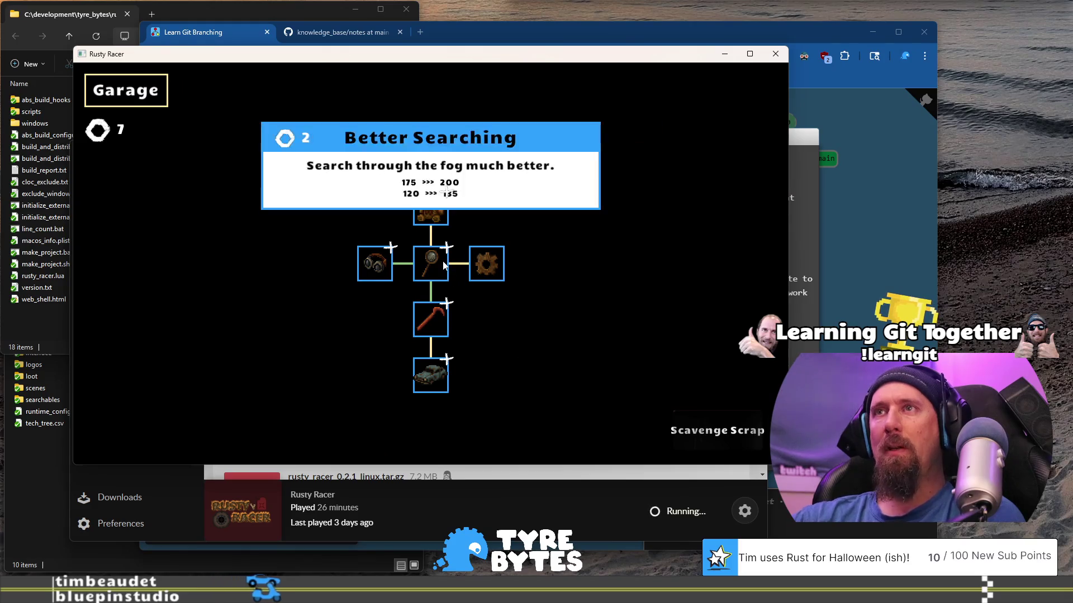
mouse_move(422, 329)
mouse_move(497, 258)
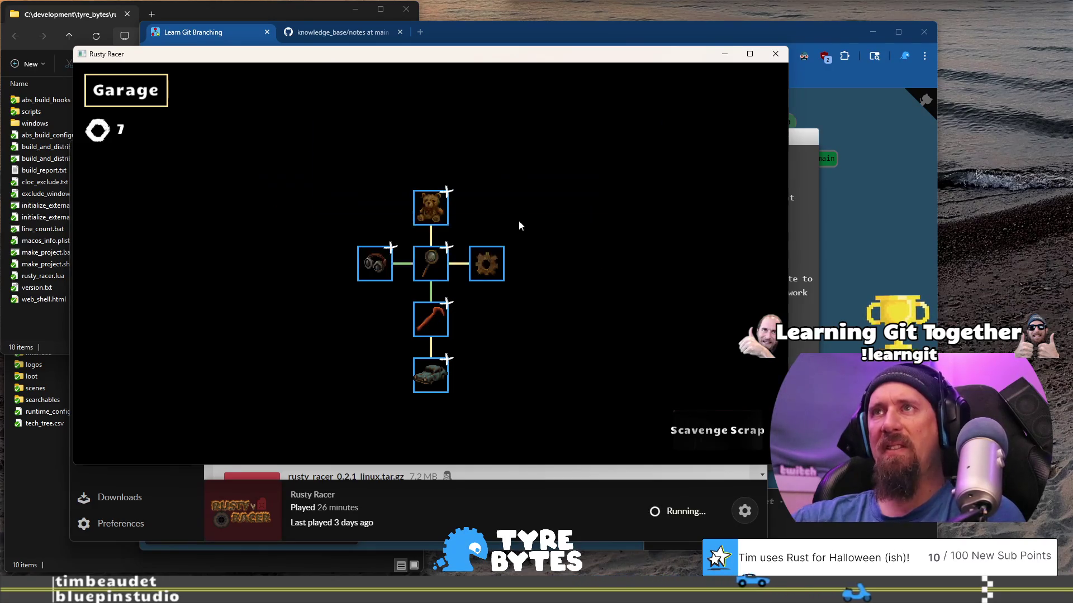
mouse_move(425, 208)
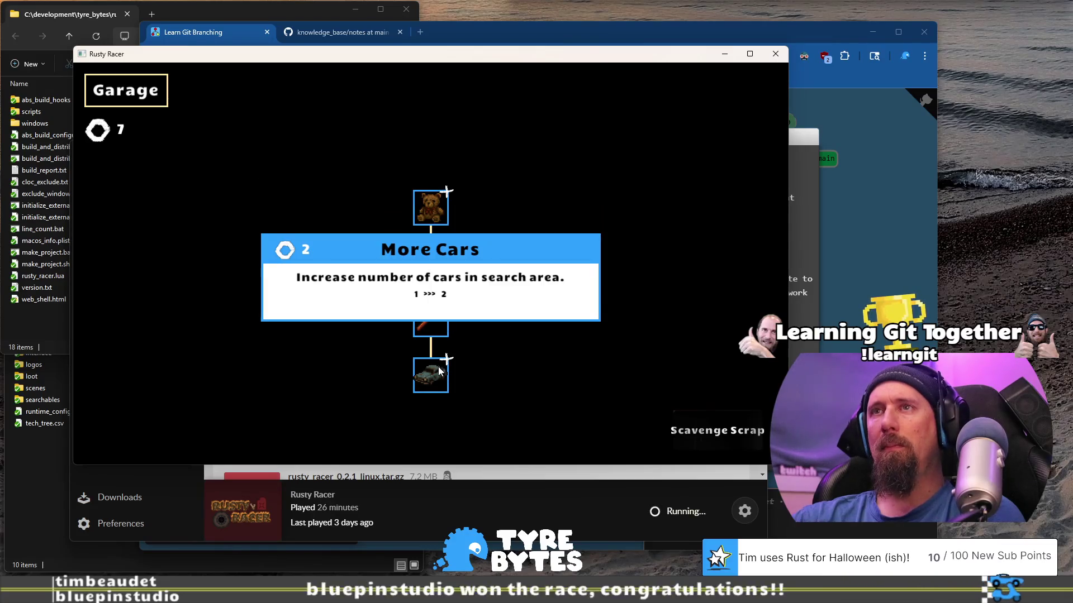
left_click(435, 329)
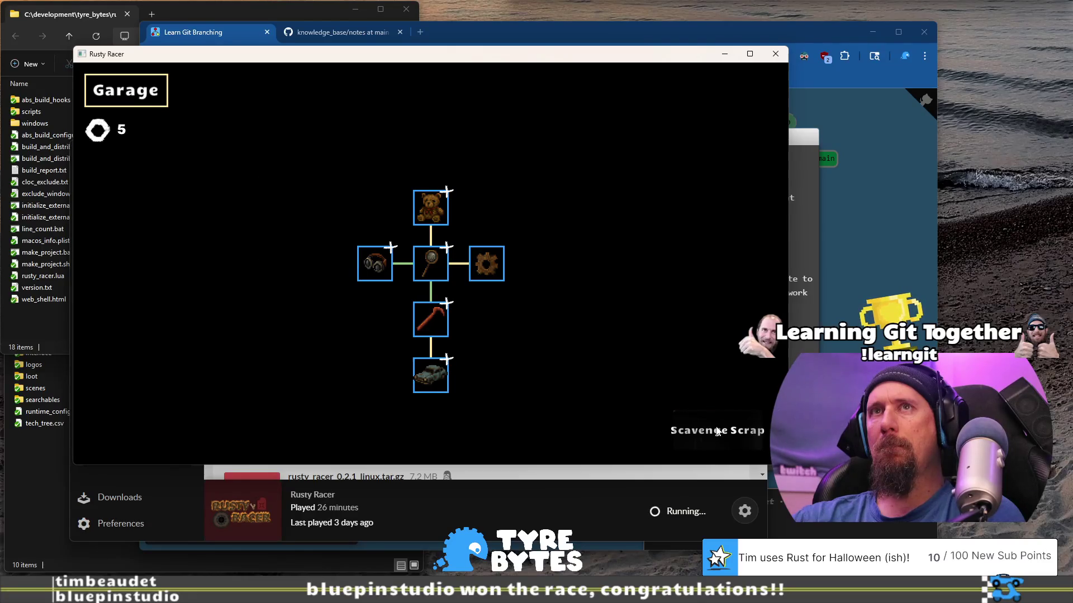
mouse_move(440, 328)
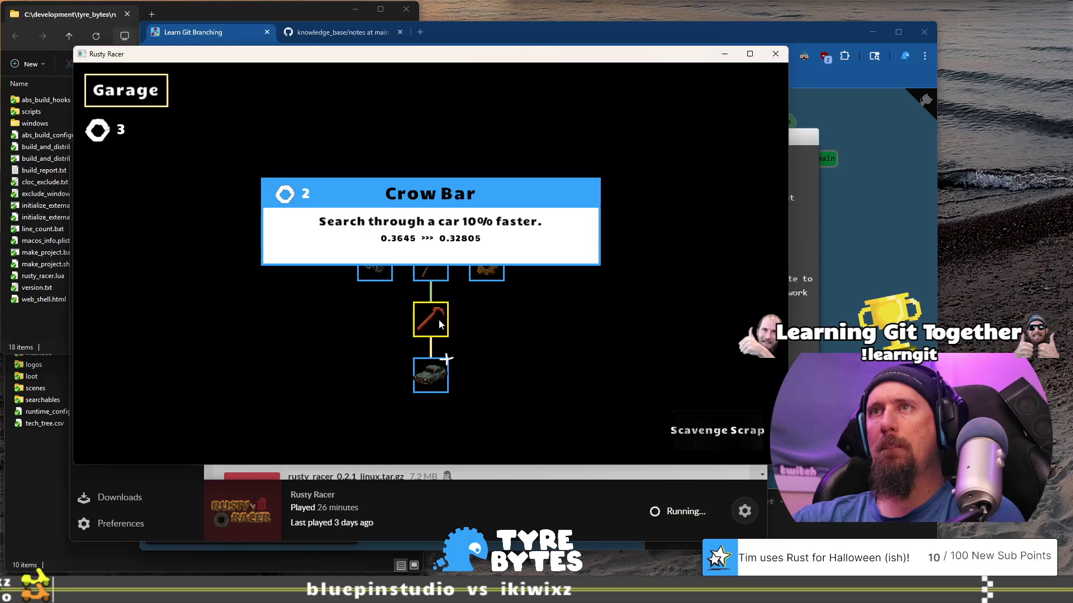
left_click(442, 388)
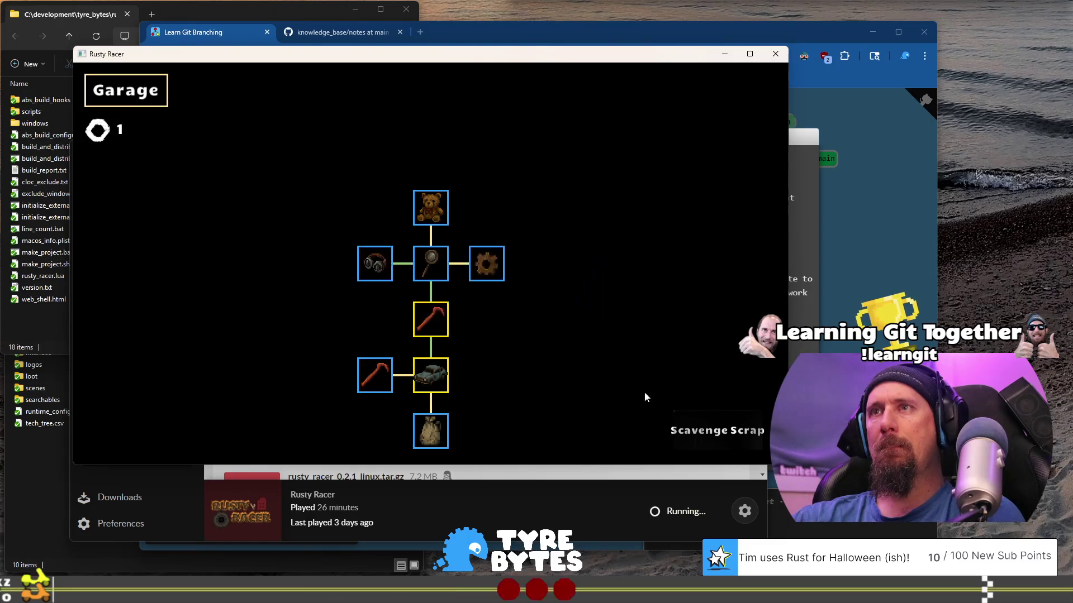
Step: Complete a scavenging run, then pan the garage upgrade tree to view every node
left_click(704, 430)
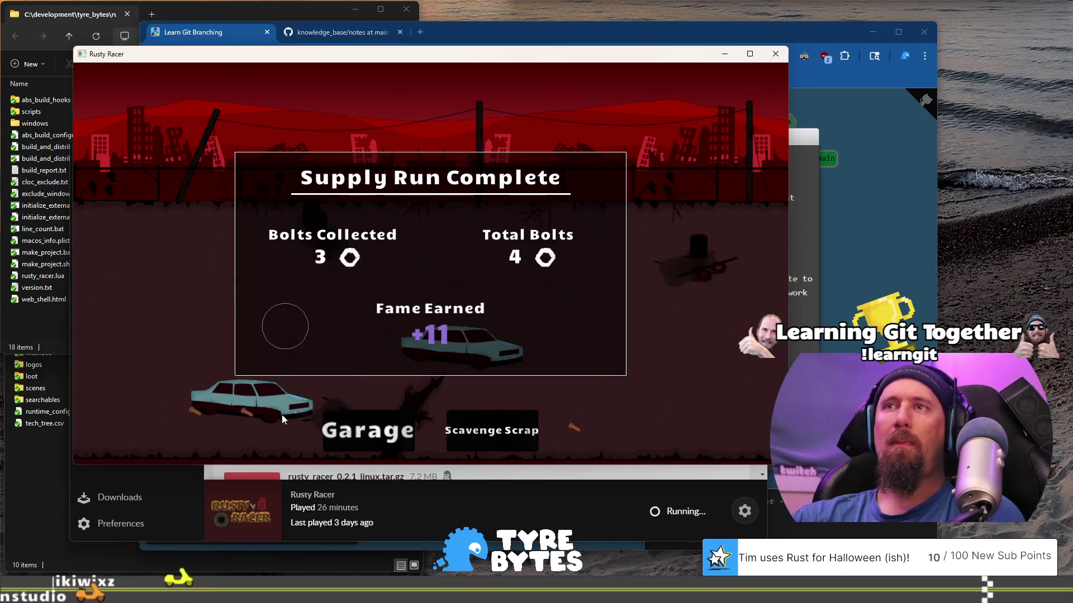
left_click(358, 434)
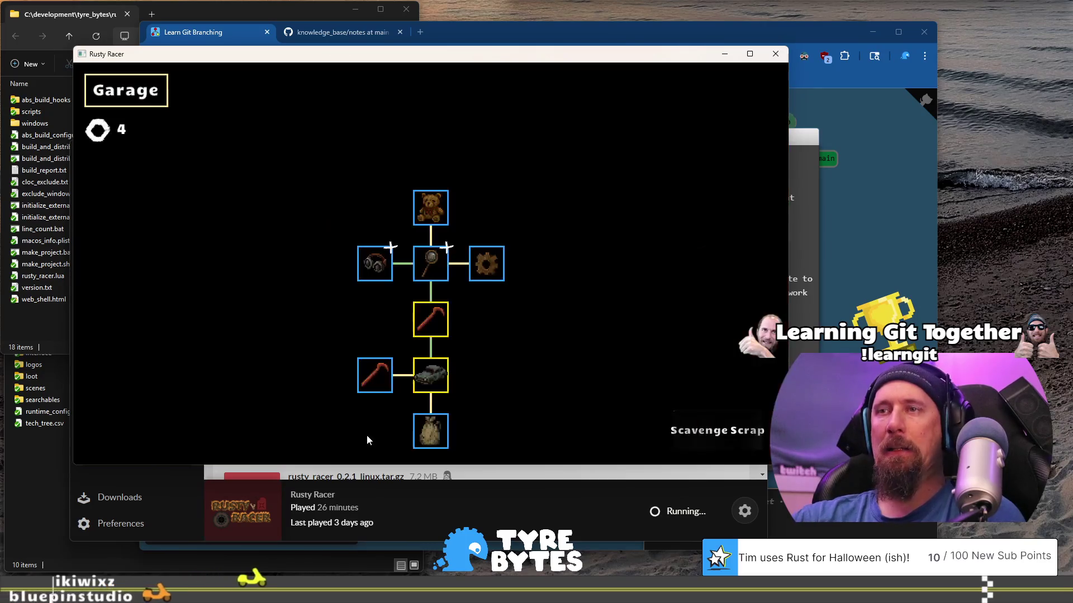
mouse_move(431, 436)
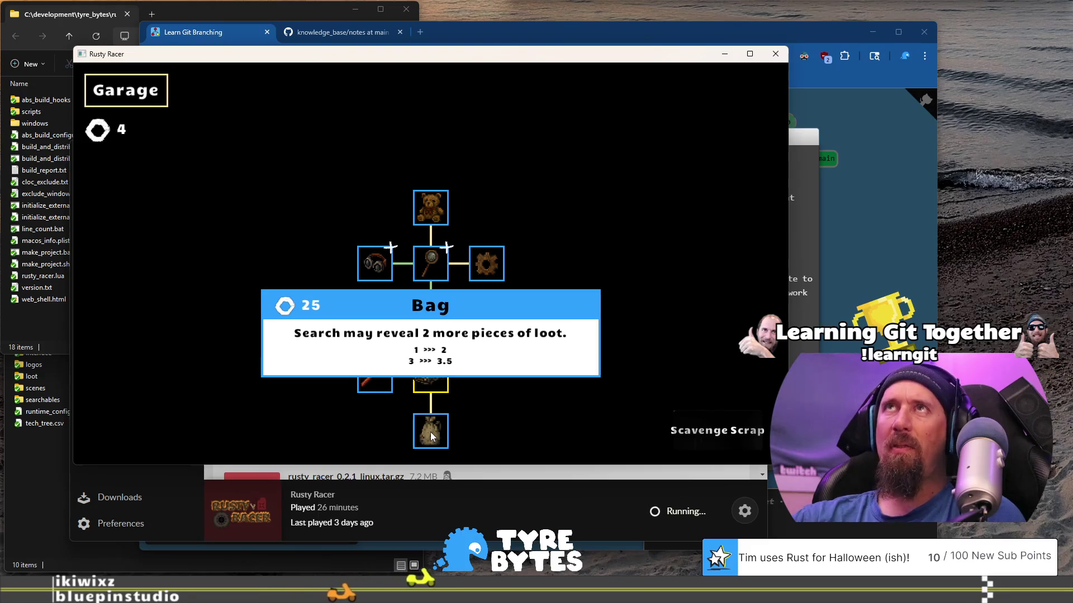
mouse_move(574, 334)
left_mouse_down()
mouse_move(443, 295)
mouse_move(504, 270)
left_mouse_up()
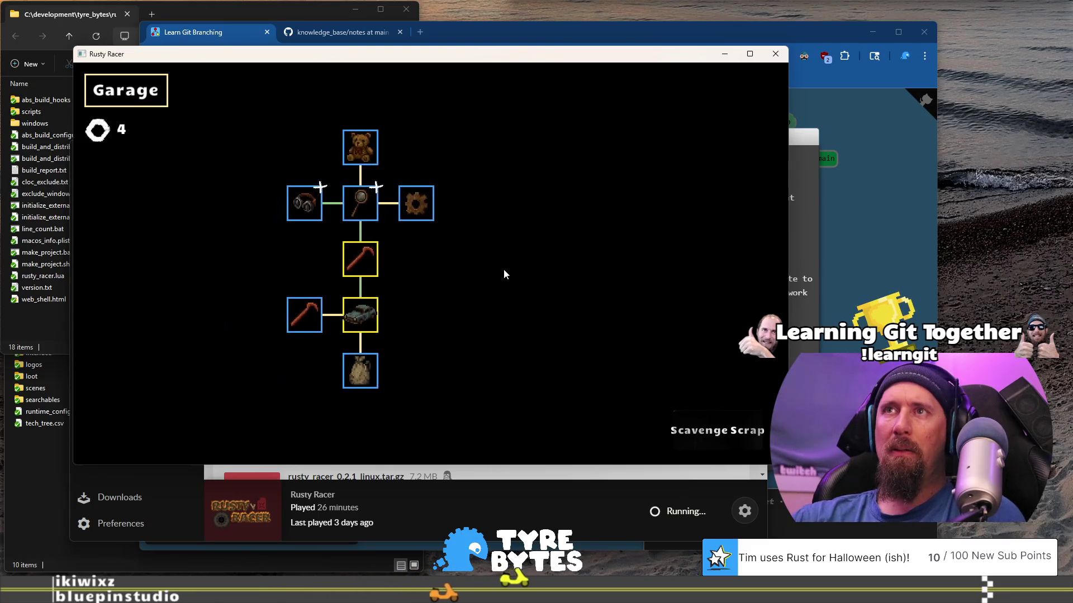
mouse_move(366, 370)
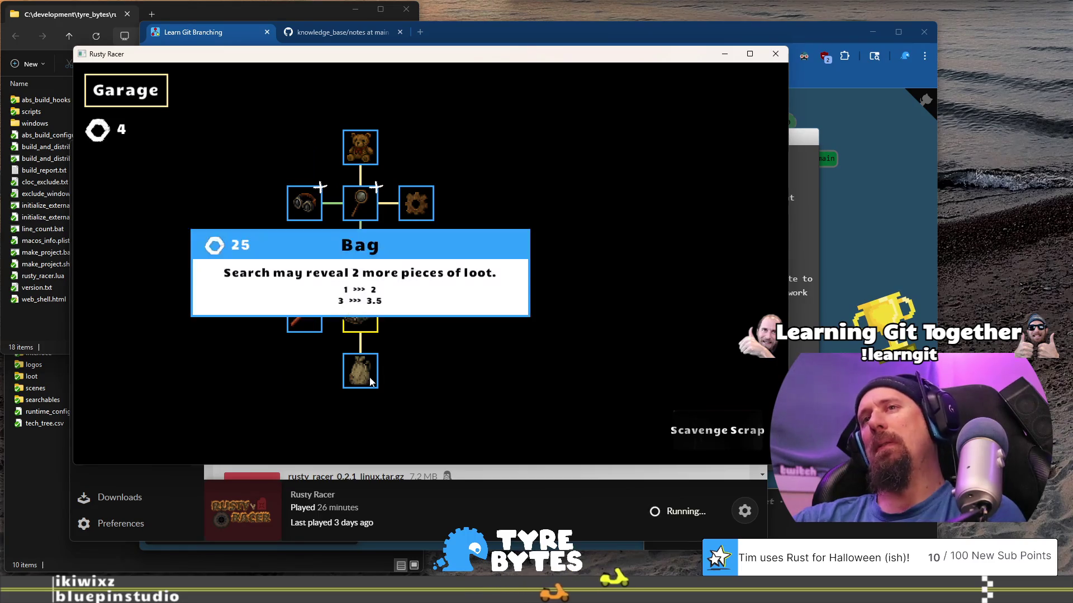
Step: Search the car and pick up its loot for 4 bolts, 8 total, +16 fame
left_click(704, 430)
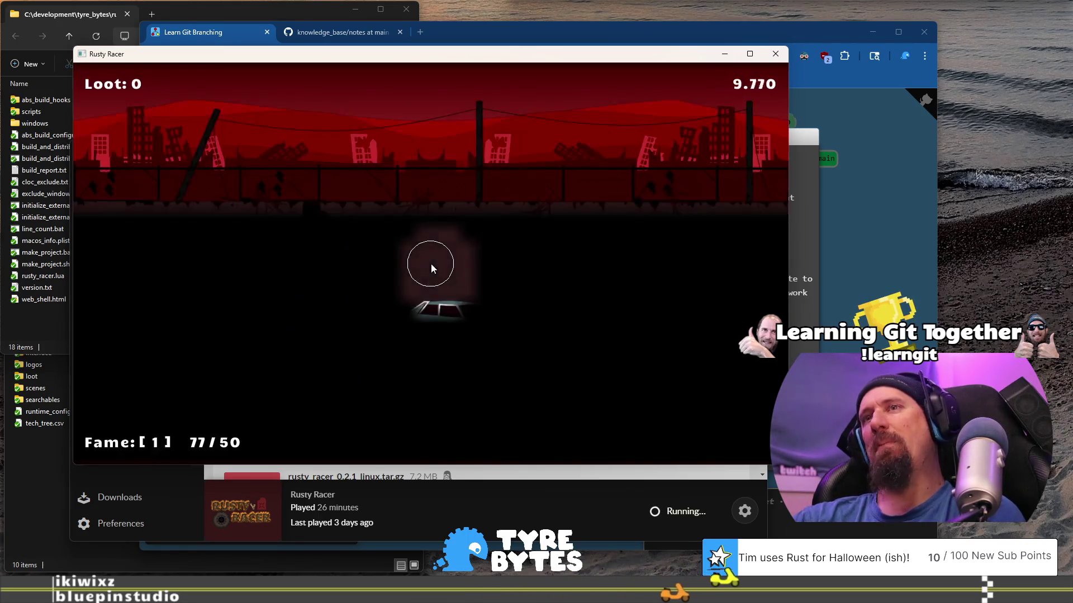
left_click(436, 318)
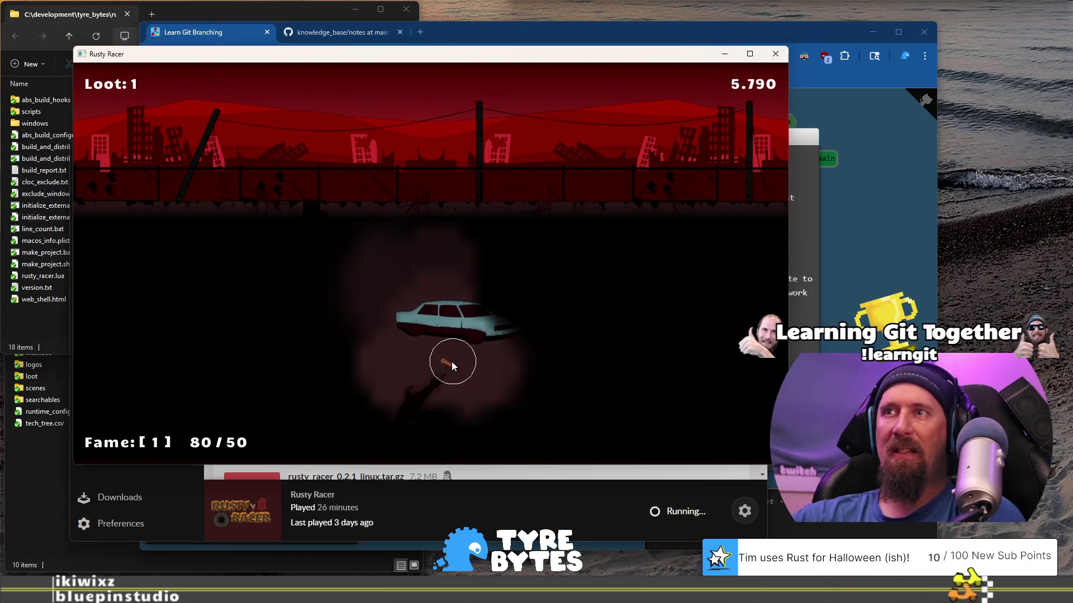
left_click(450, 360)
left_click(312, 398)
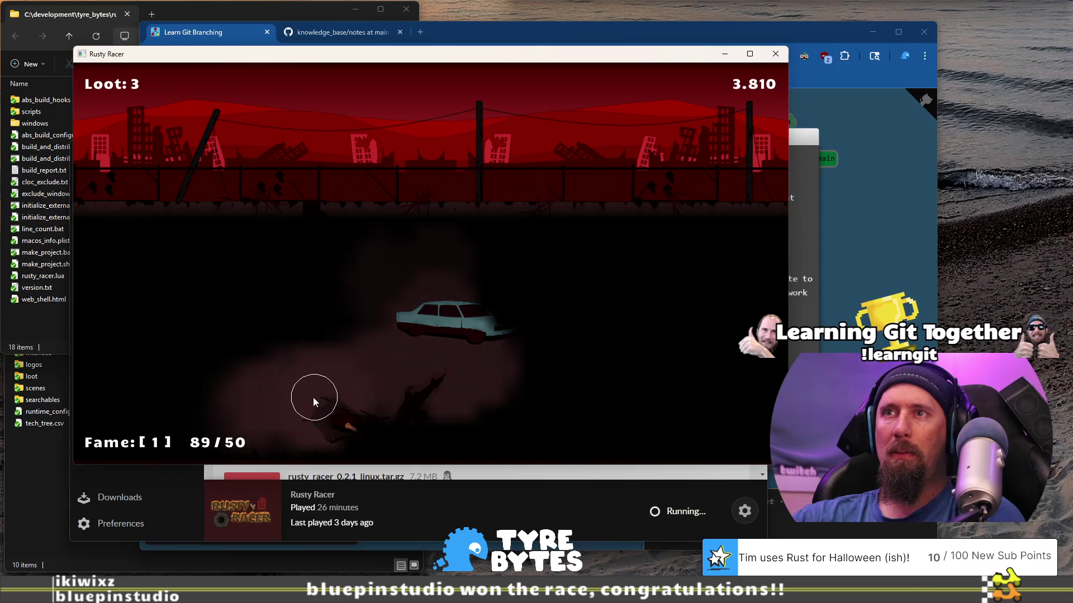
left_click(352, 428)
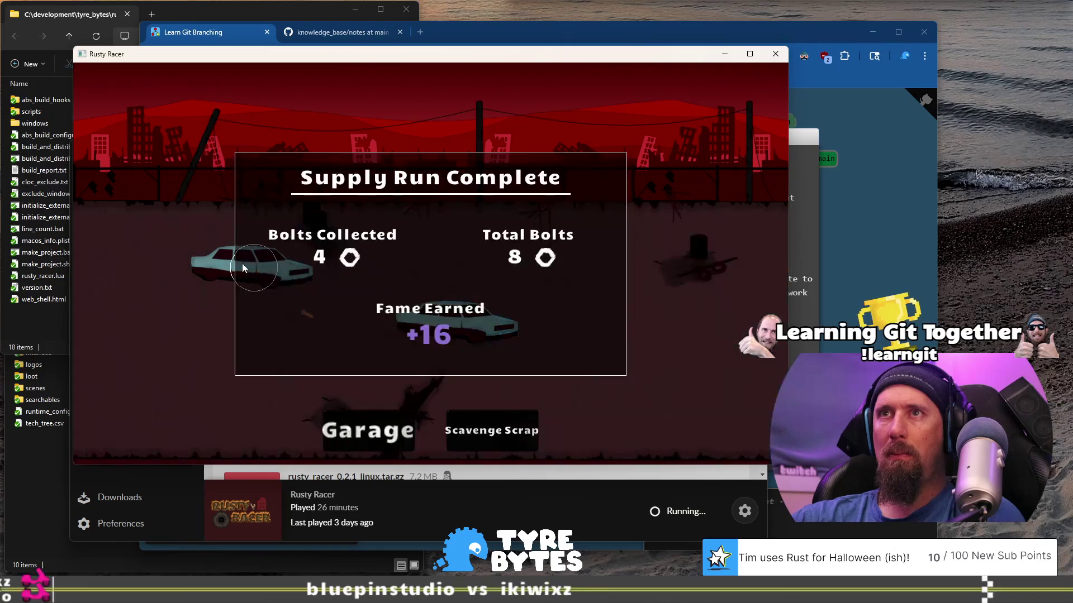
Step: Buy the Glasses upgrade and Better Searching twice in the garage
left_click(368, 430)
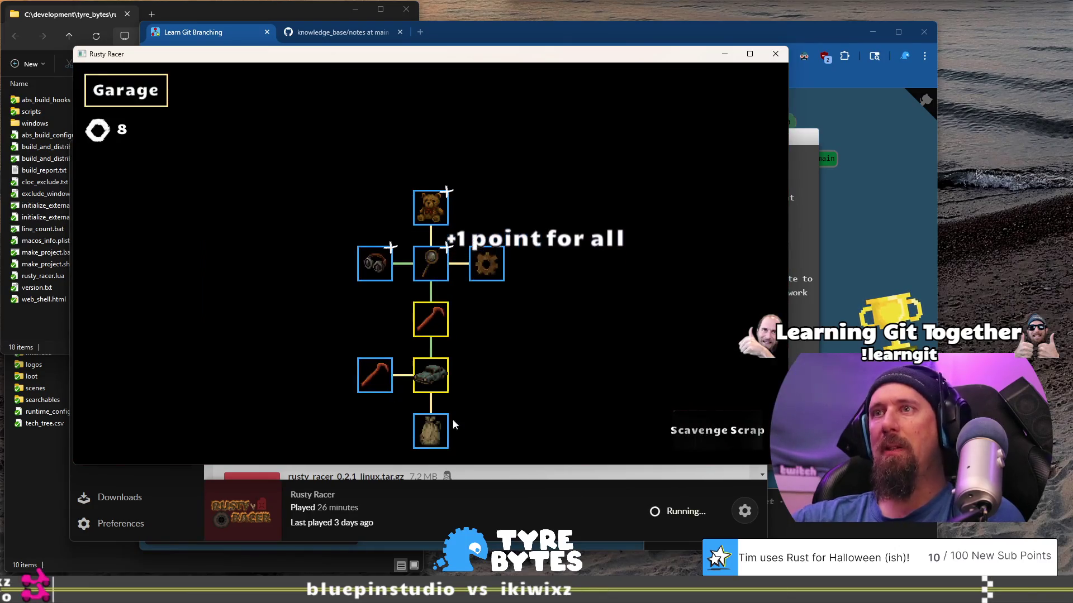
mouse_move(364, 367)
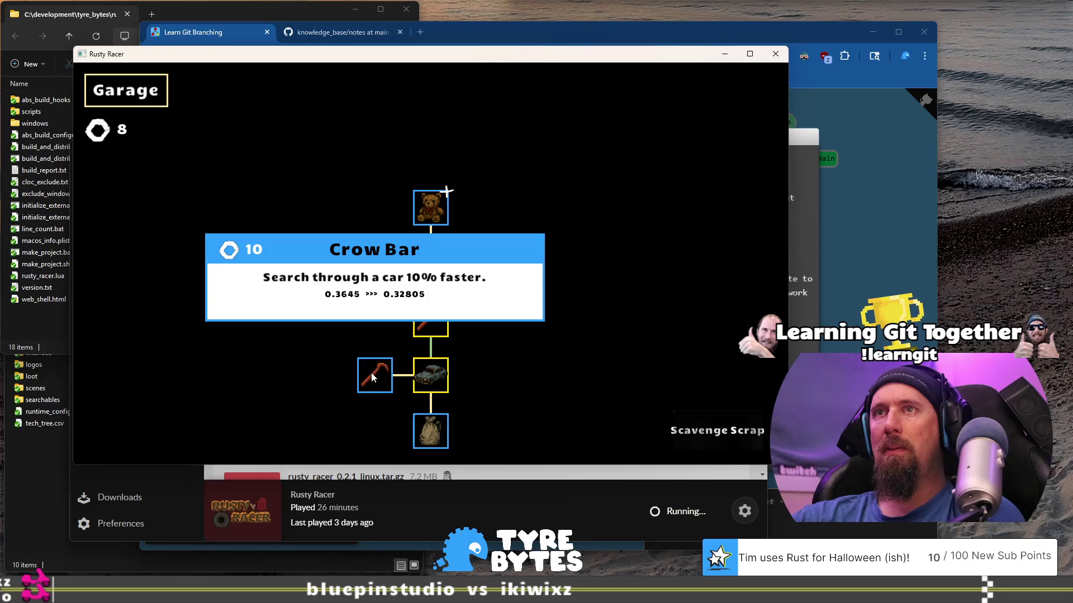
mouse_move(432, 262)
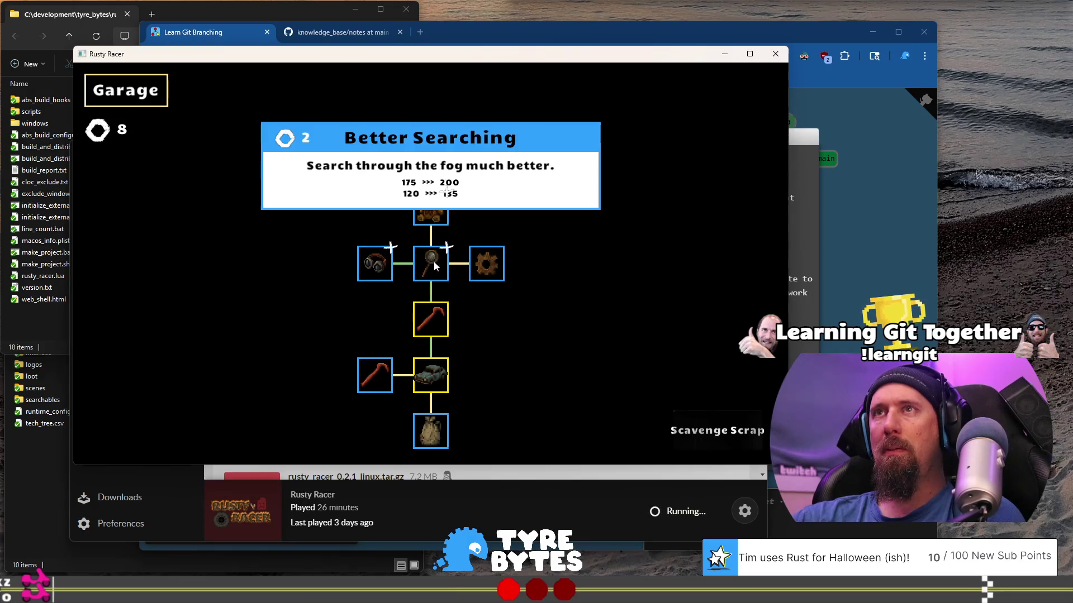
mouse_move(376, 266)
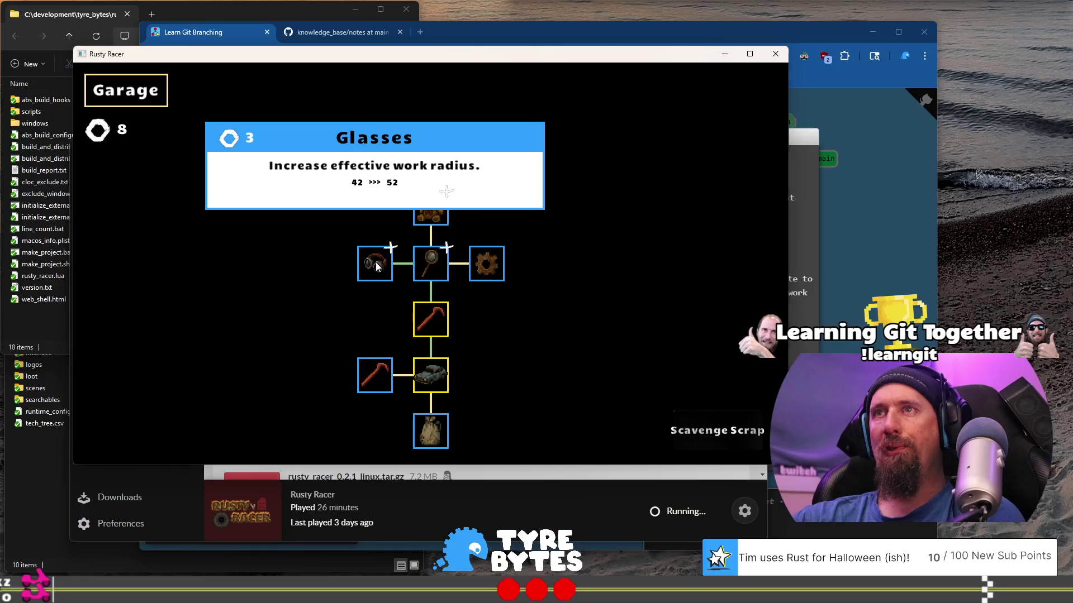
left_click(375, 263)
left_click(438, 264)
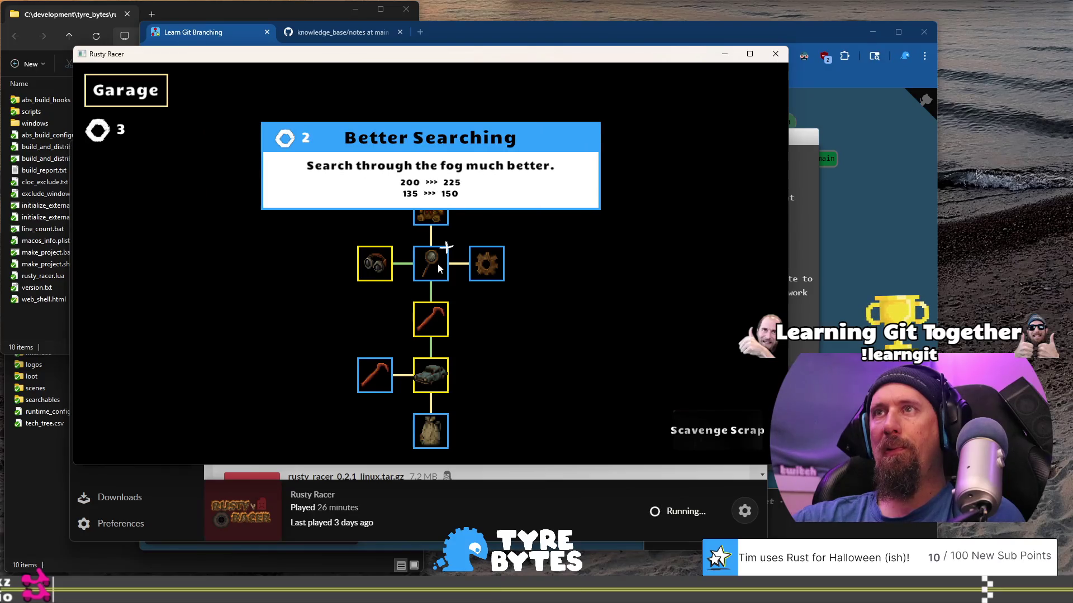
left_click(438, 263)
Step: Complete two scavenging runs, stripping the car for bolts and searching a second car
left_click(745, 434)
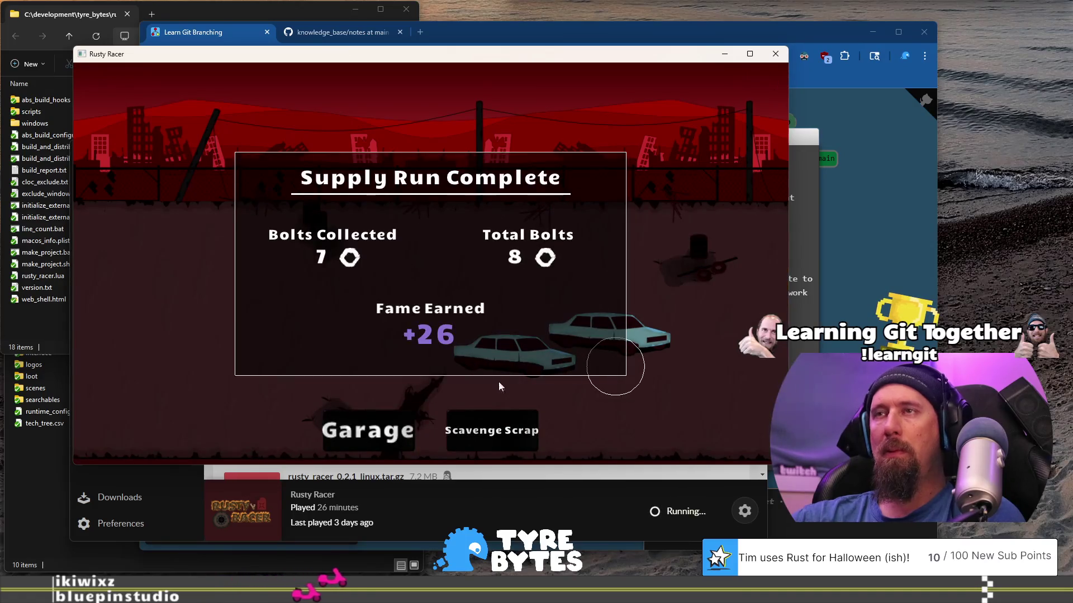
left_click(374, 447)
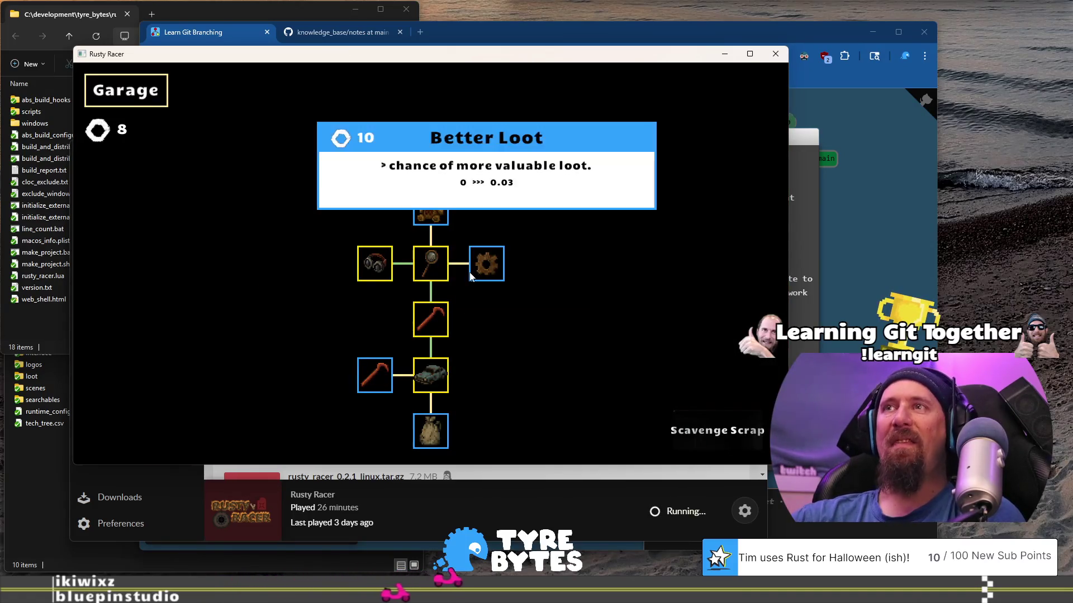
key("space")
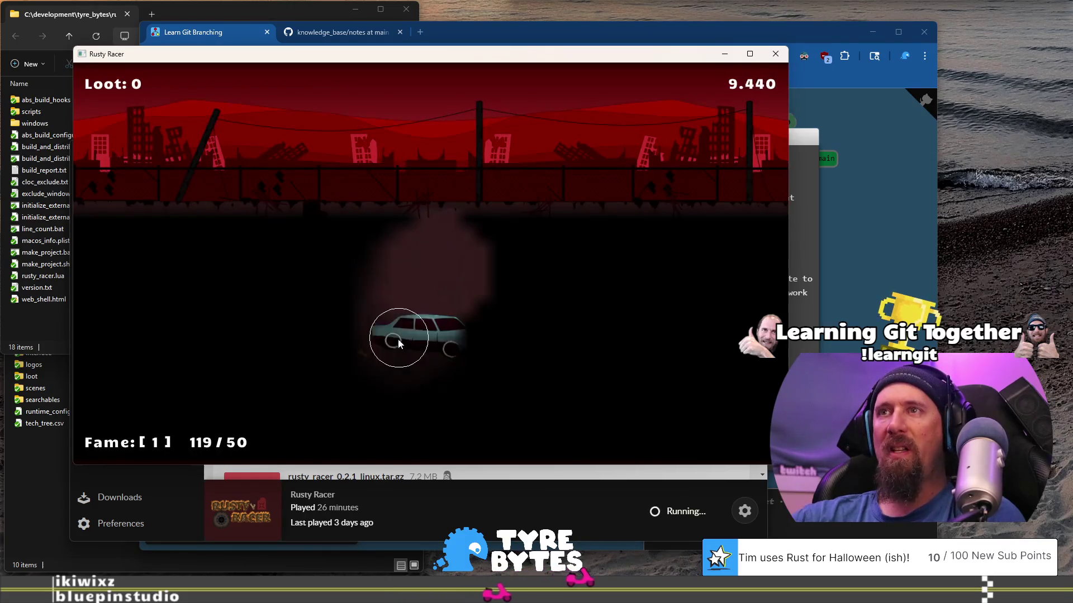
left_click(421, 348)
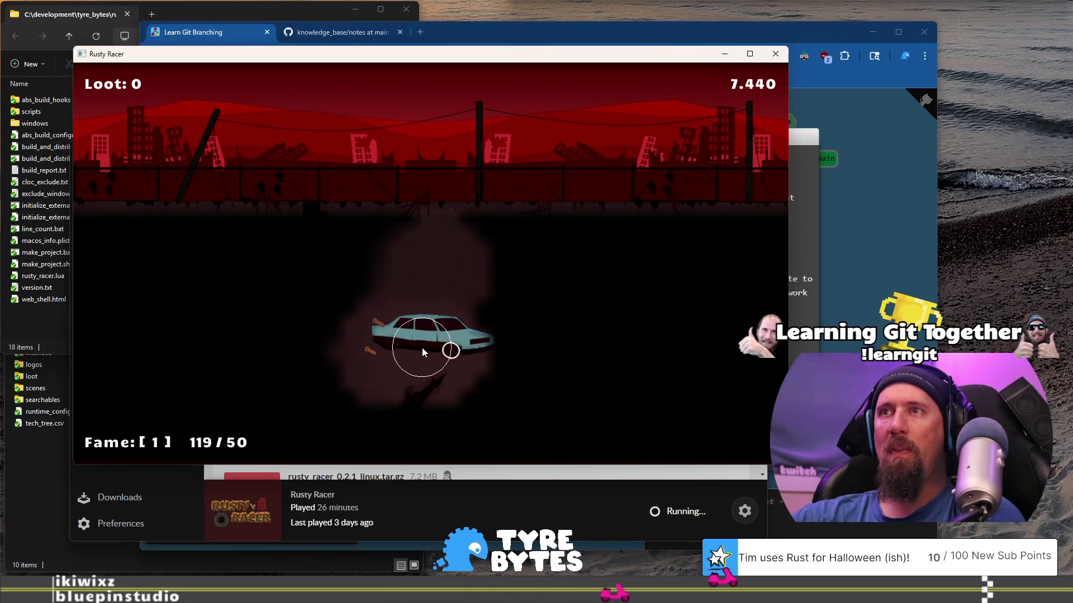
left_click(373, 367)
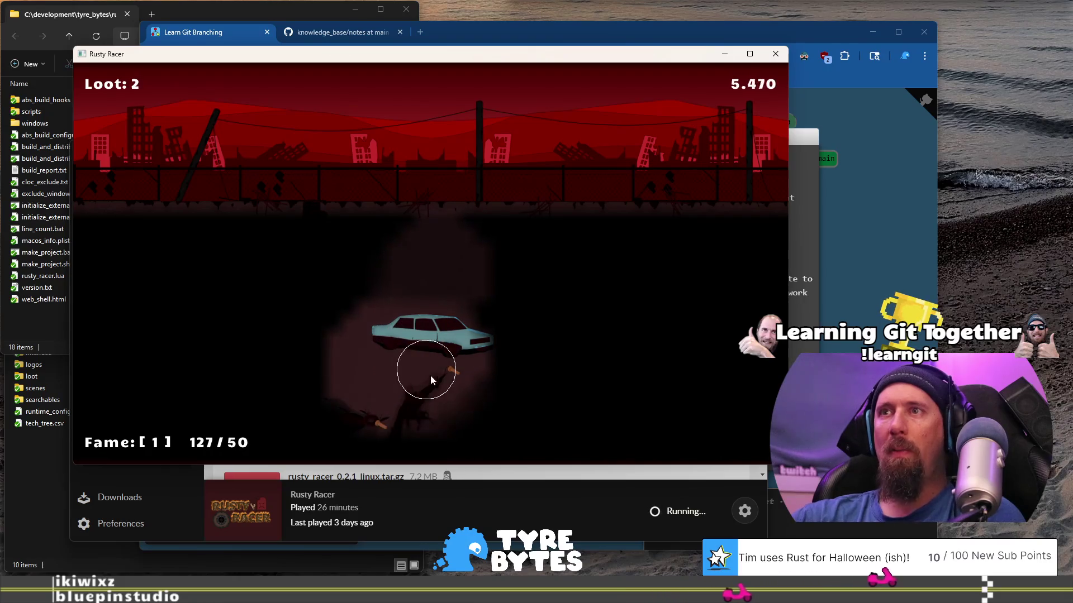
left_click(448, 372)
left_click(388, 425)
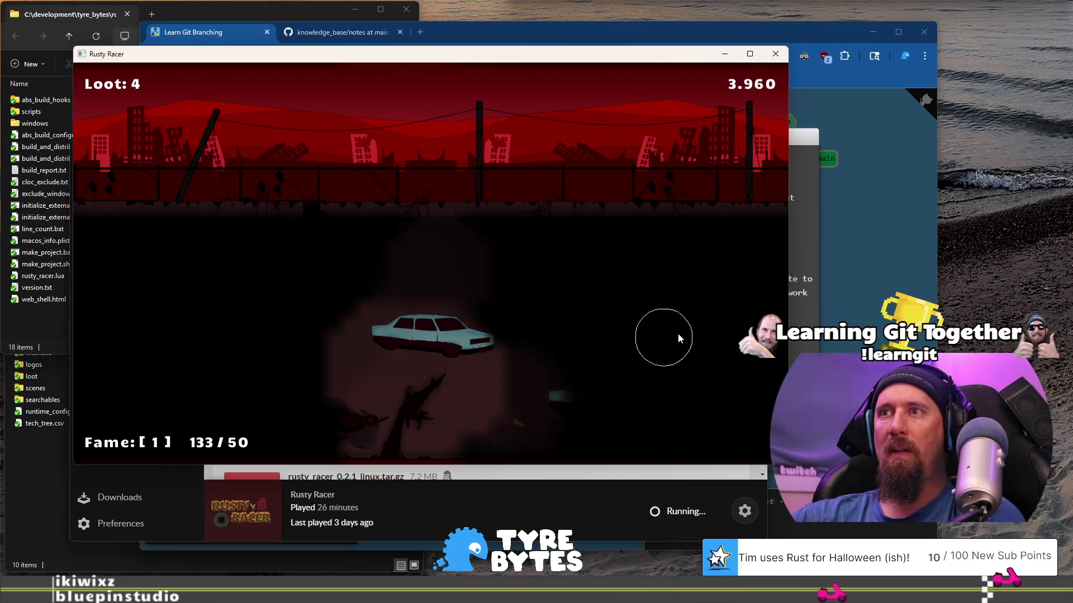
left_click(575, 411)
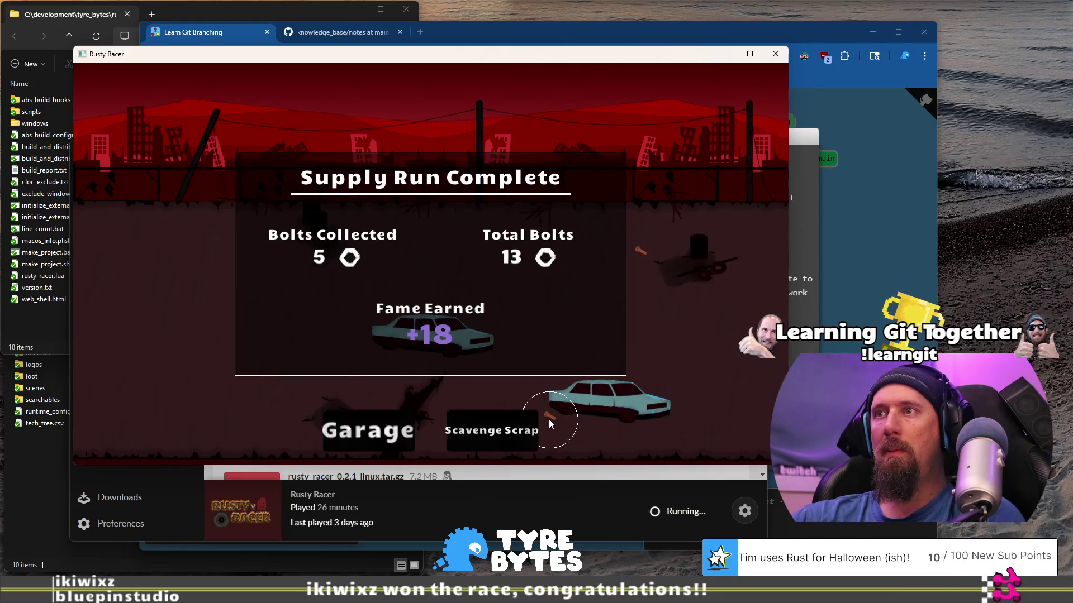
Step: Buy the Better Loot upgrade and begin a fresh scavenging run
left_click(374, 435)
left_click(478, 266)
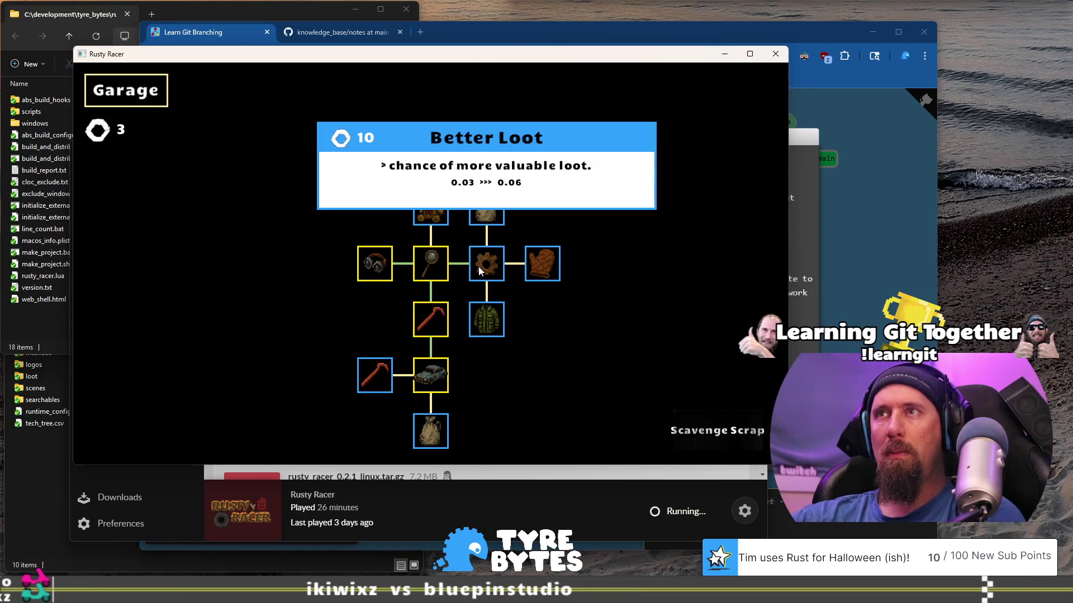
mouse_move(487, 203)
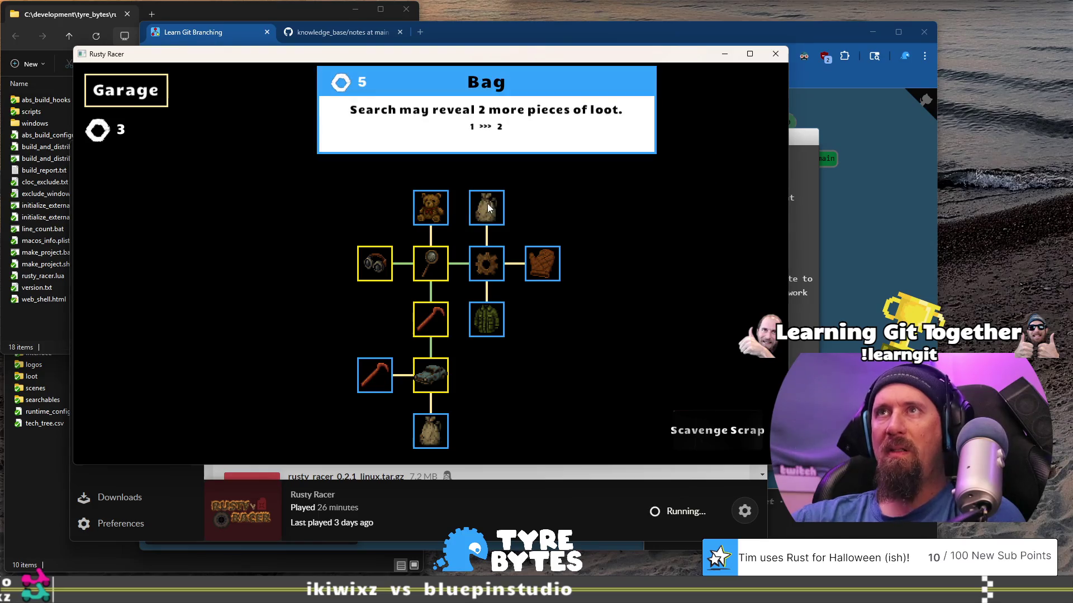
left_click(699, 447)
Step: Loot the car with the search light, visit the garage's Bag upgrade, and start the next run
mouse_move(431, 269)
left_mouse_down()
mouse_move(419, 343)
mouse_move(395, 349)
left_mouse_up()
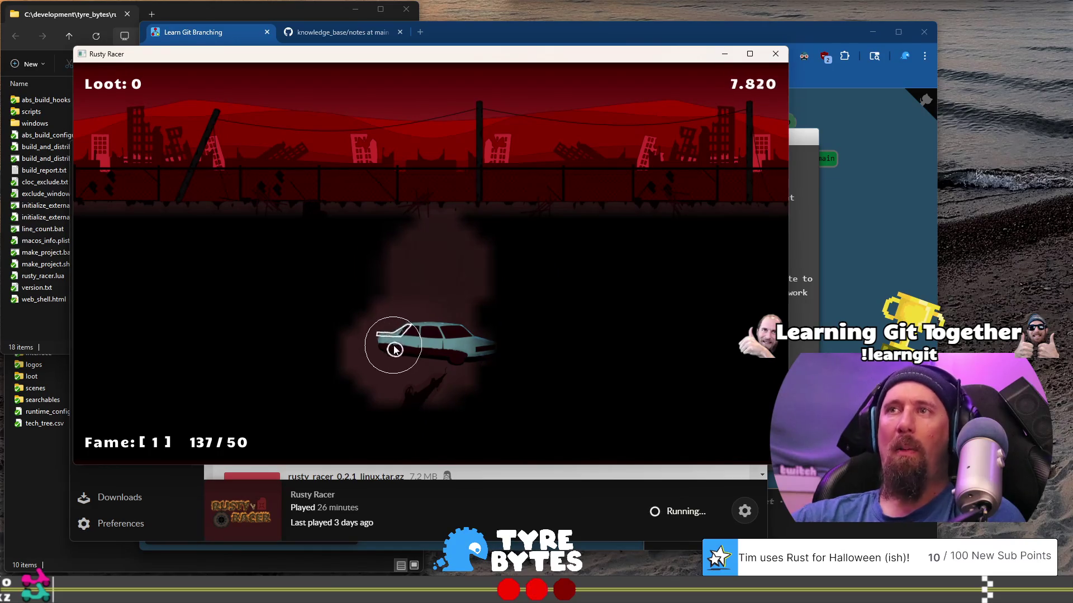
left_click(384, 371)
mouse_move(230, 338)
left_mouse_down()
mouse_move(211, 263)
mouse_move(481, 249)
mouse_move(479, 278)
mouse_move(375, 315)
mouse_move(616, 342)
mouse_move(498, 328)
mouse_move(510, 330)
mouse_move(484, 376)
mouse_move(664, 411)
left_mouse_up()
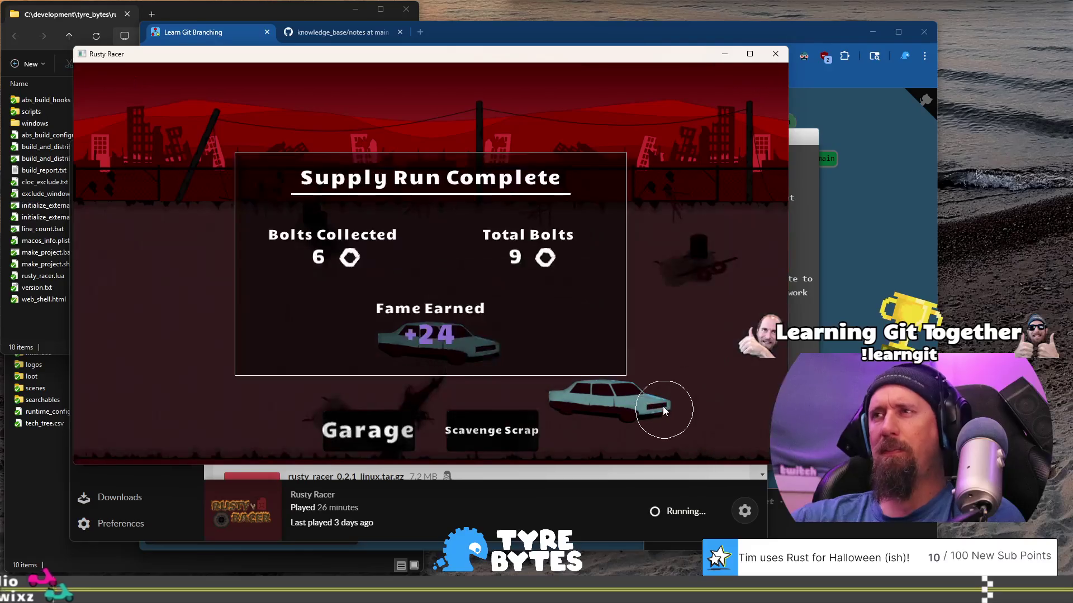
left_click(363, 439)
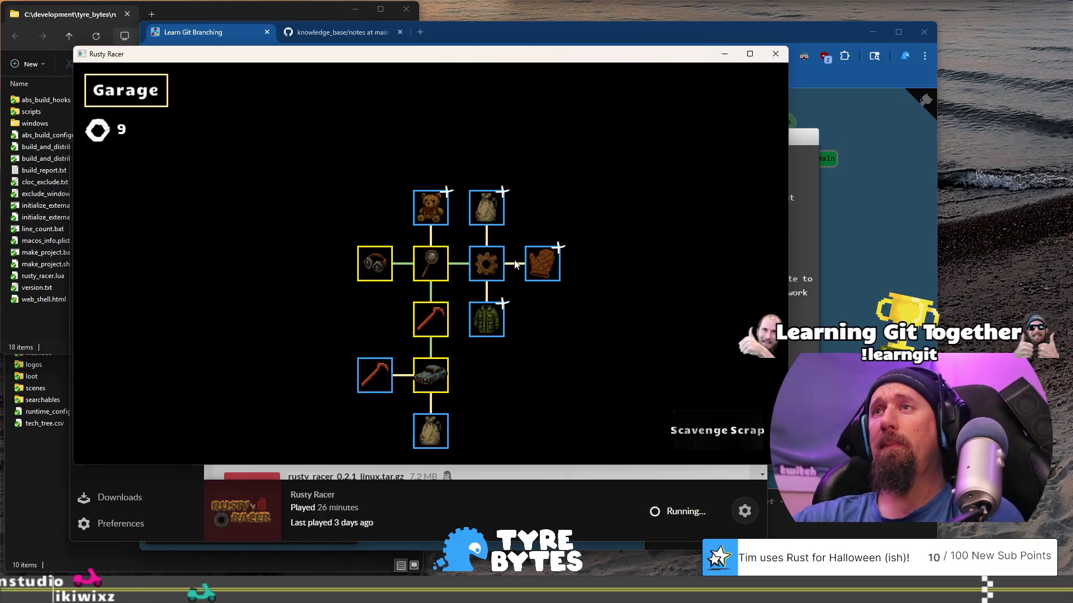
mouse_move(484, 264)
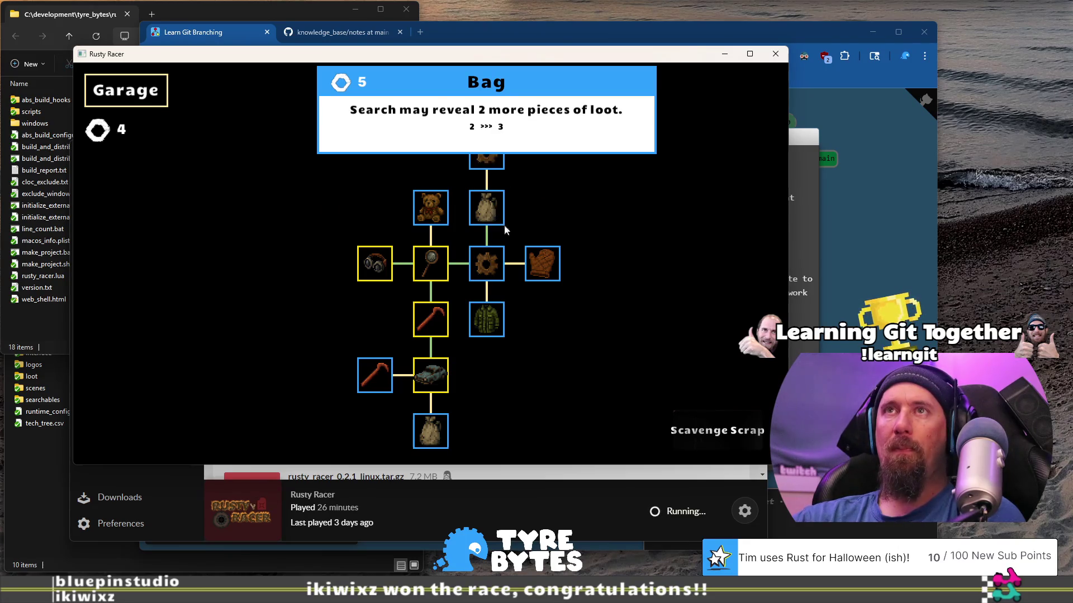
left_click(699, 428)
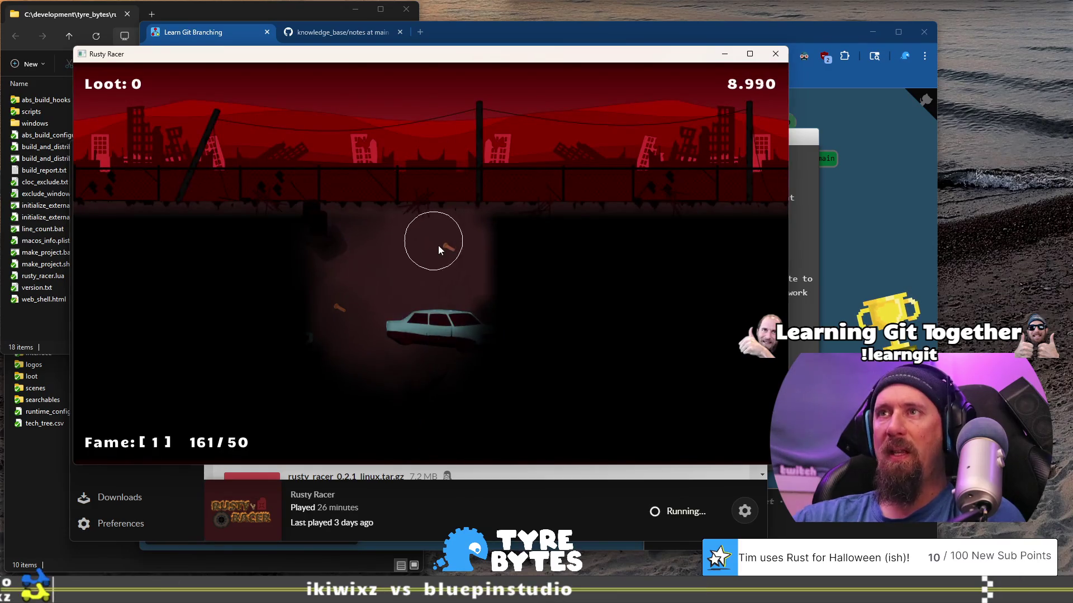
Step: Break open the car and collect the surrounding loot pieces, finishing with 7 bolts
left_click(344, 309)
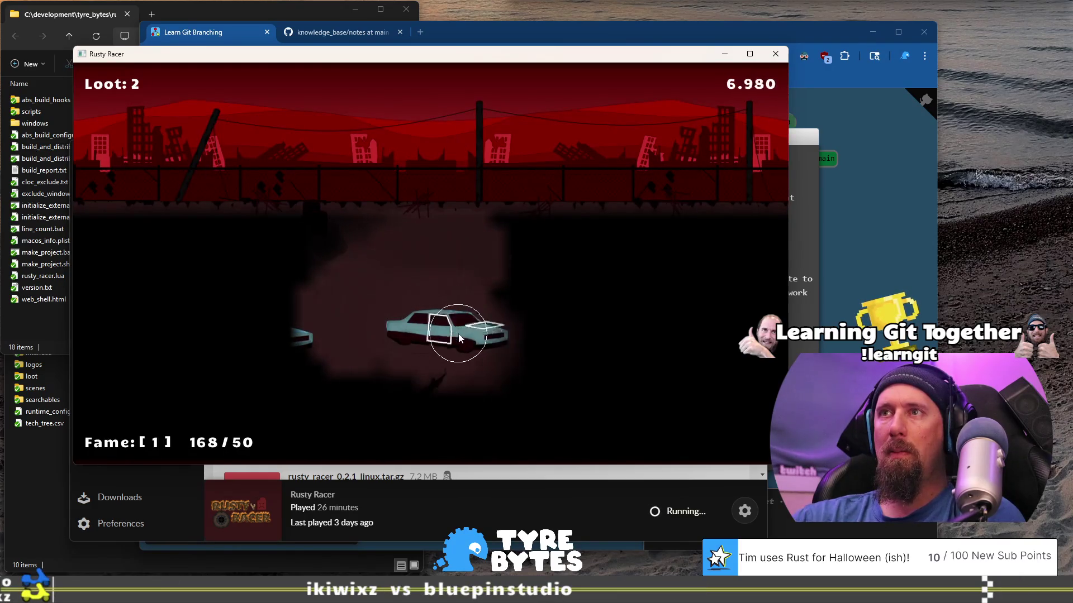
left_click(459, 334)
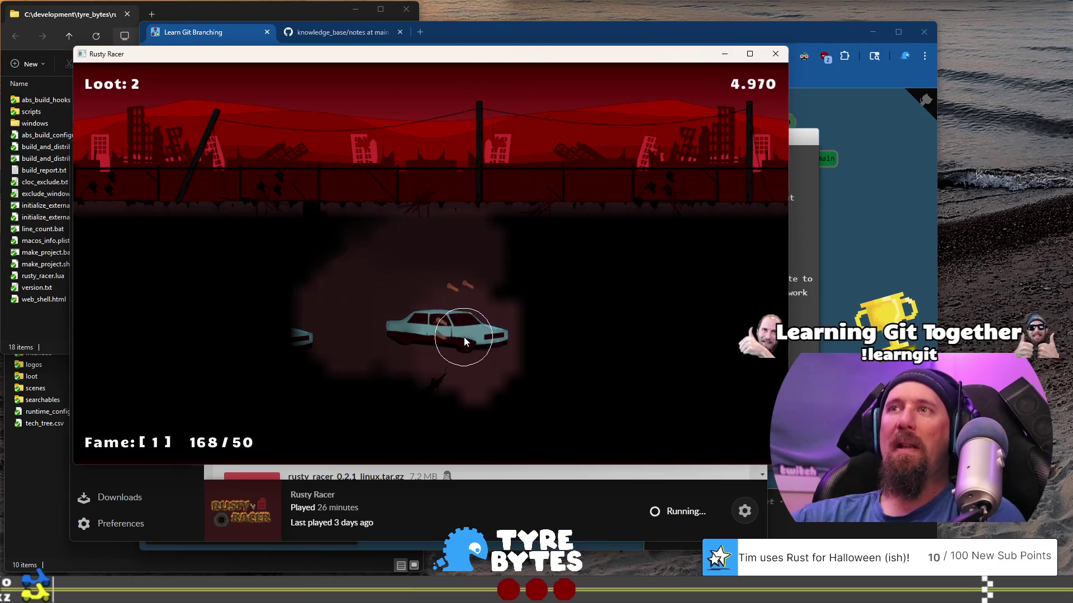
left_click(447, 373)
left_click(474, 367)
left_click(475, 367)
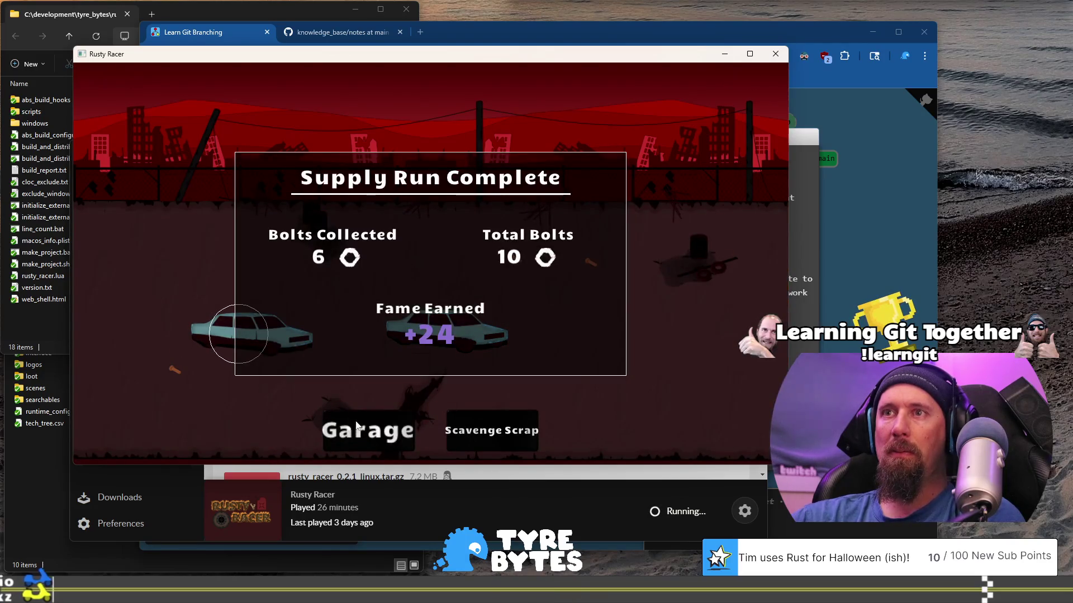
Step: Buy the Bag upgrade, then search both cars in a new run
left_click(358, 427)
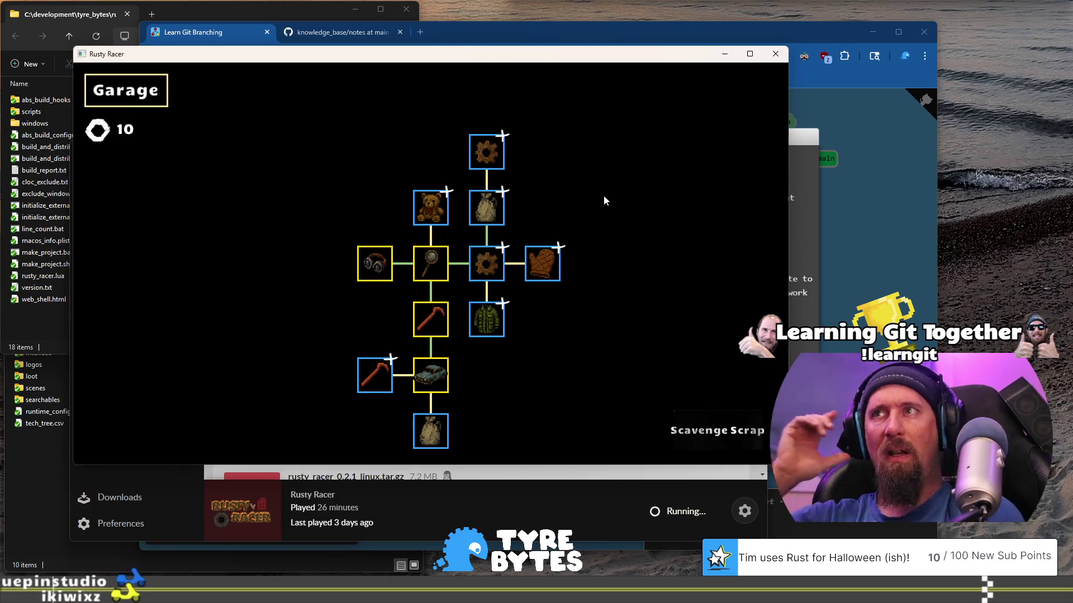
left_click(495, 217)
key("space")
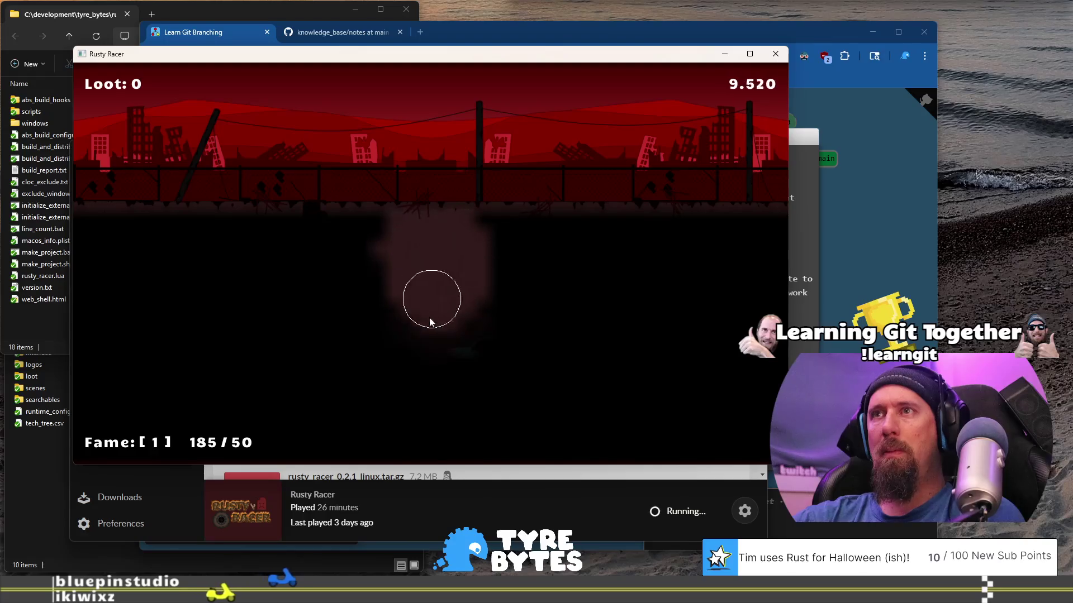
left_click(522, 357)
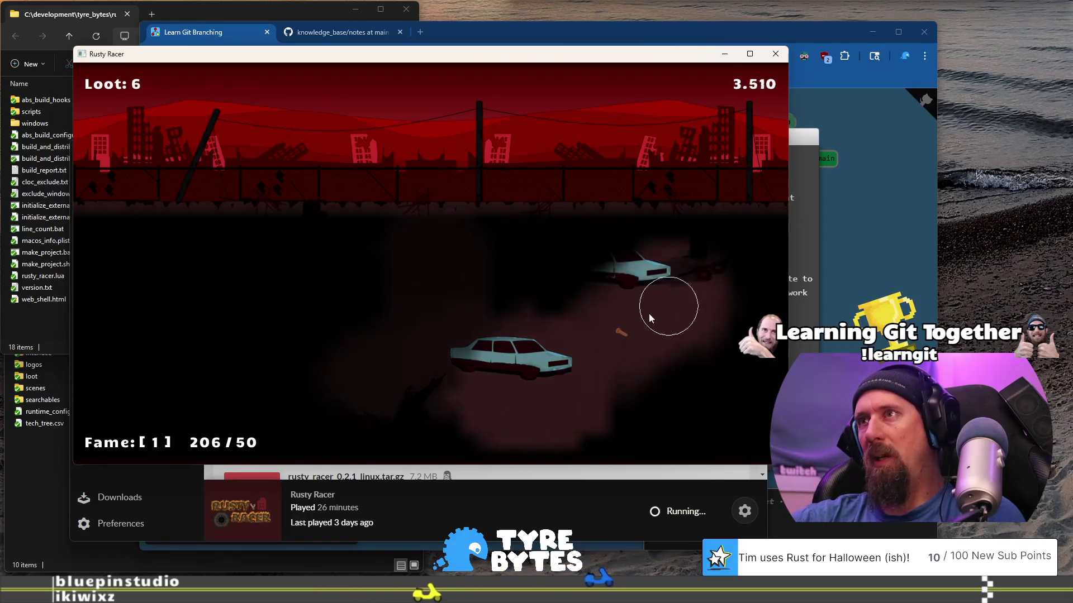
left_click(581, 258)
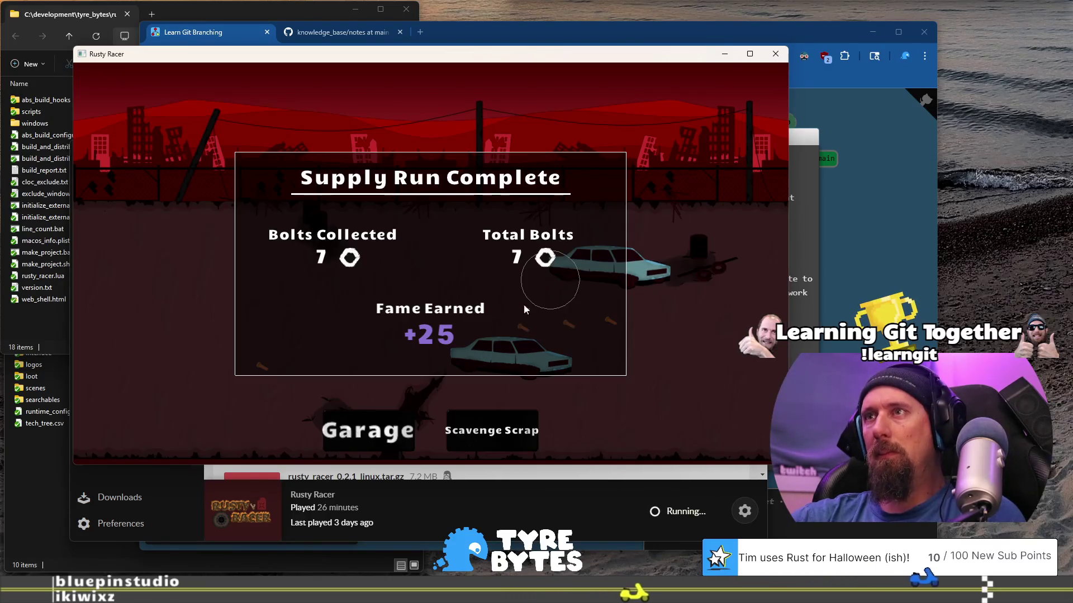
Step: Buy the Cargo Jacket upgrade and start the next scavenging run
left_click(385, 424)
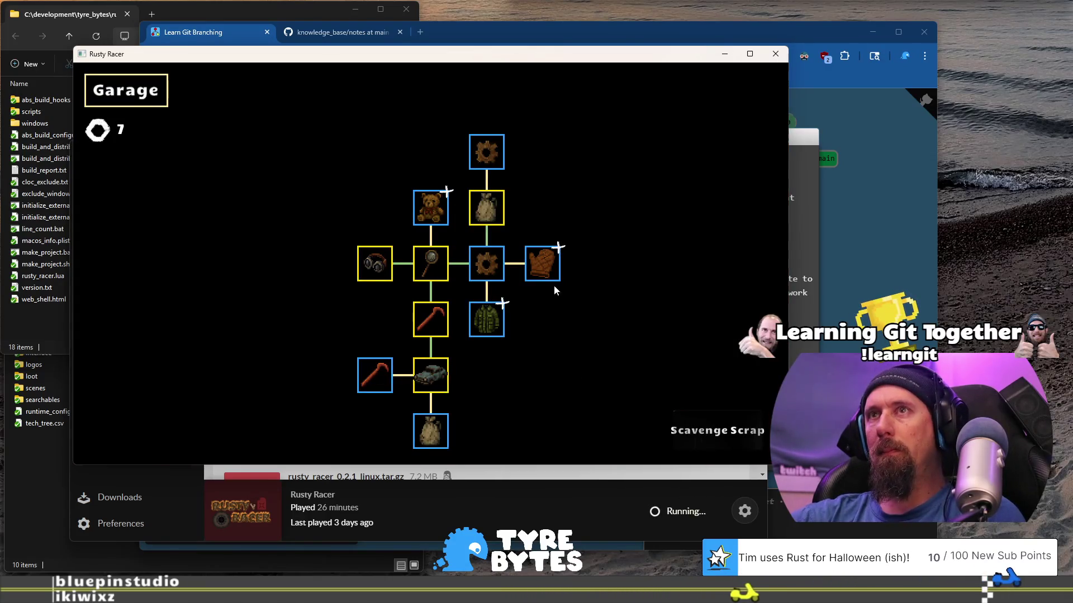
mouse_move(550, 265)
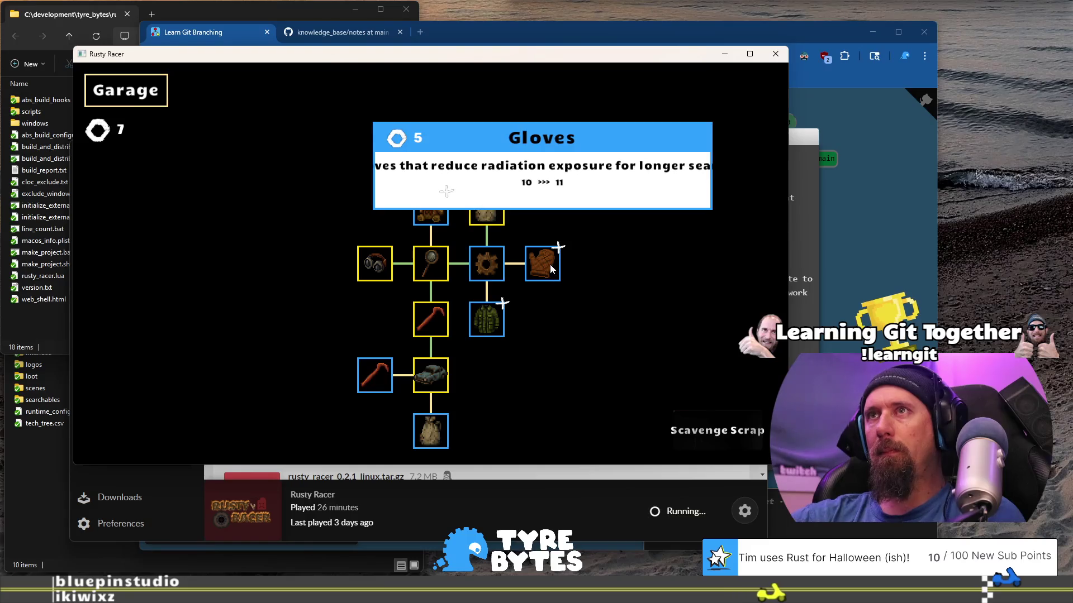
left_click(495, 321)
left_click(716, 430)
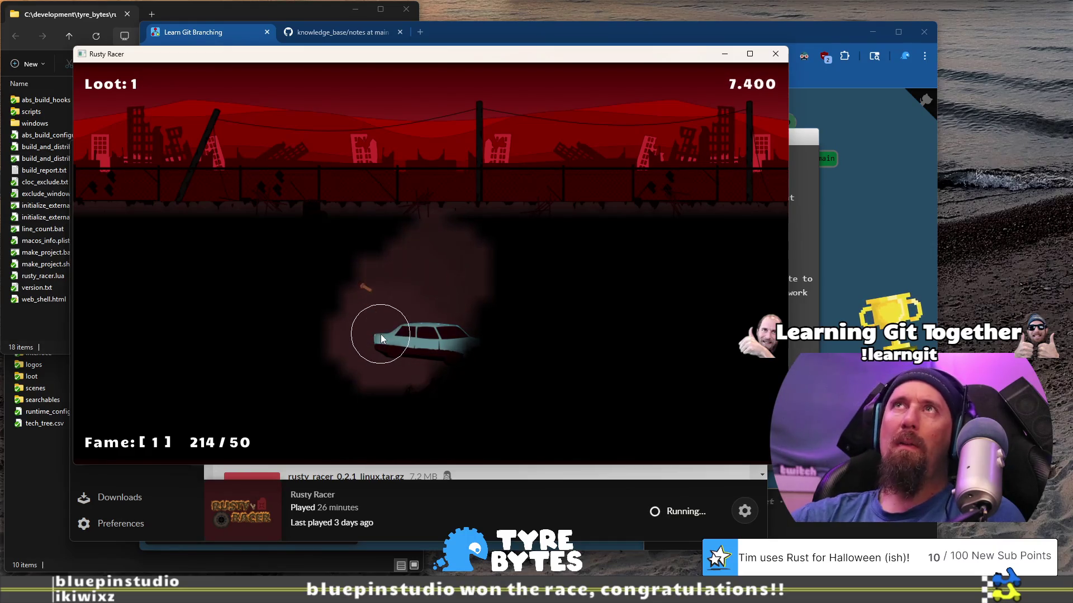
Step: Collect loot from the wrecked car, then go through the garage into another run
left_click(346, 394)
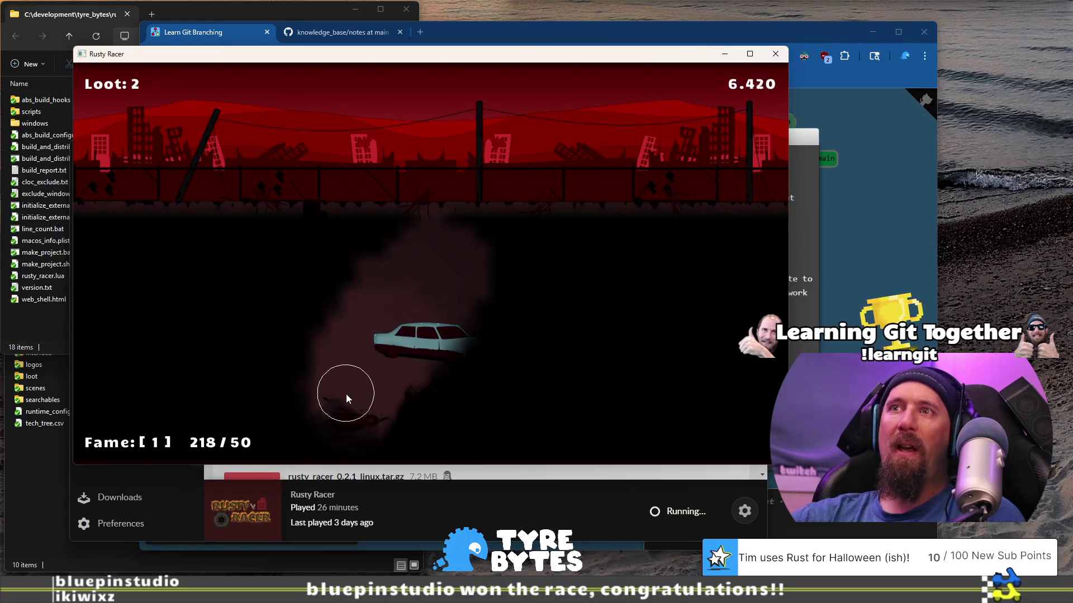
left_click(509, 374)
left_click(481, 361)
left_click(468, 379)
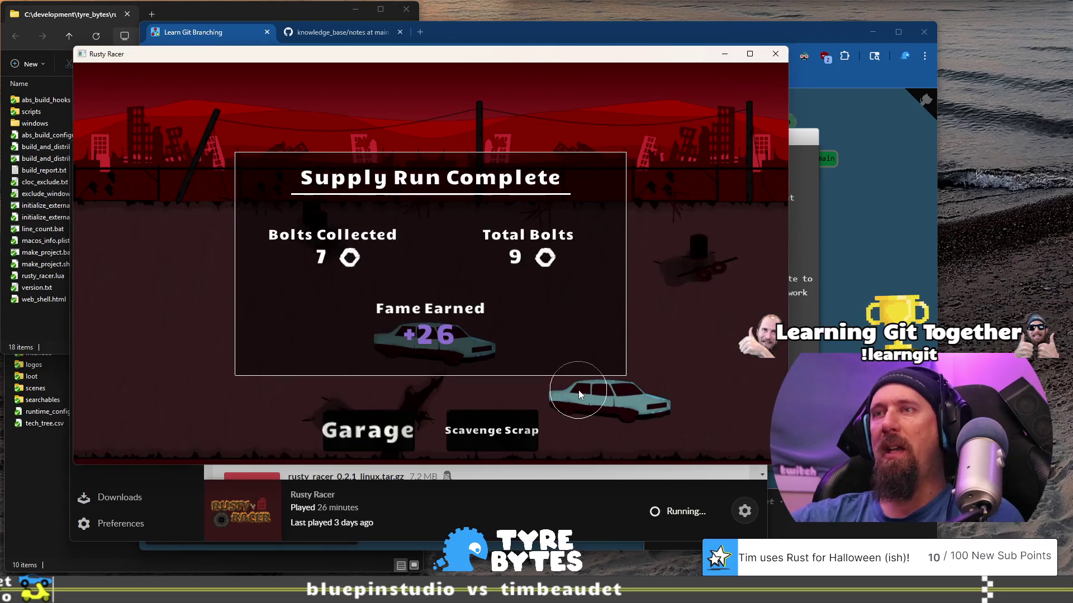
key("Return")
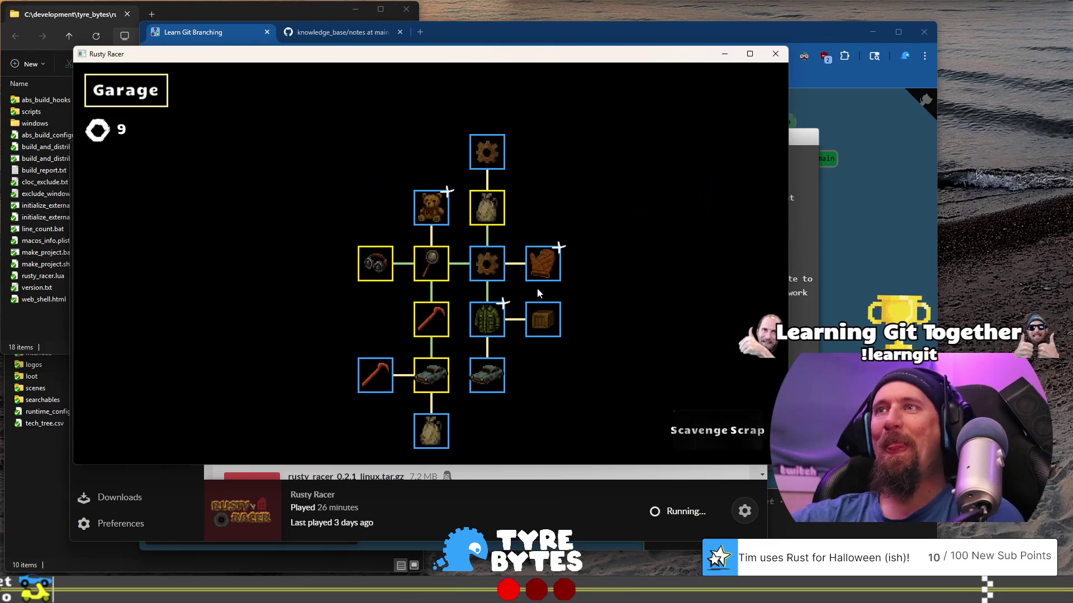
mouse_move(495, 320)
left_click(701, 439)
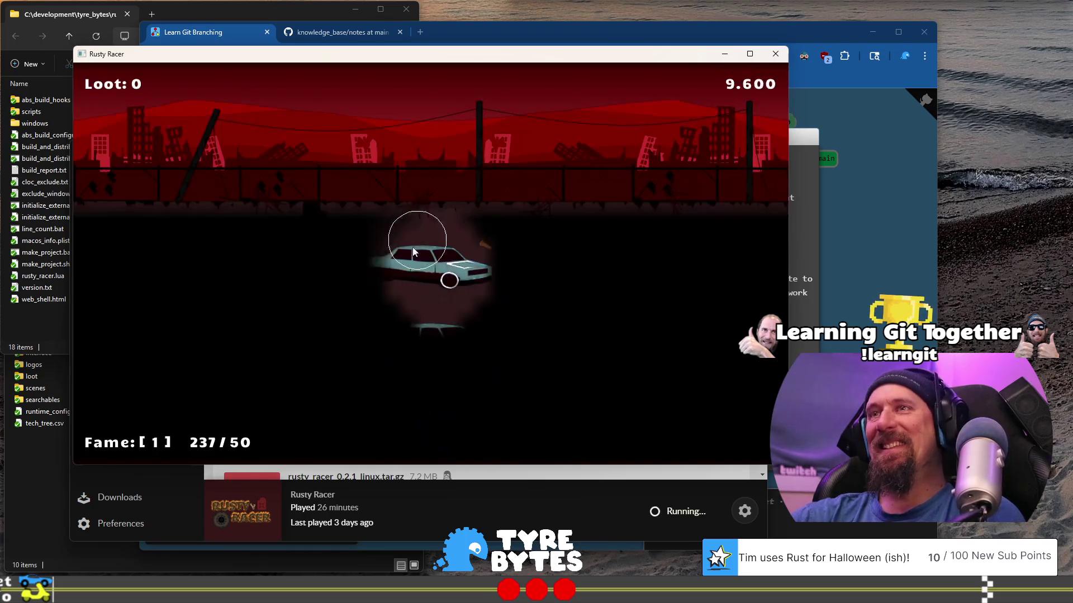
Step: Collect the loot rings and orange bolts from both cars, then buy the Cargo Jacket upgrade in the Garage
left_click(454, 278)
left_click(431, 324)
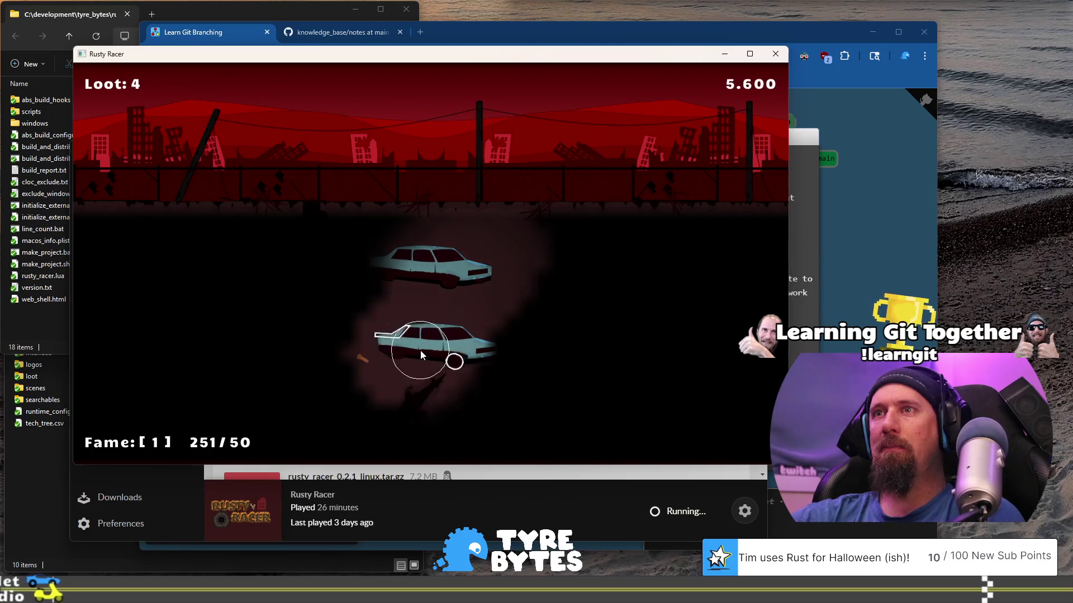
left_click(361, 367)
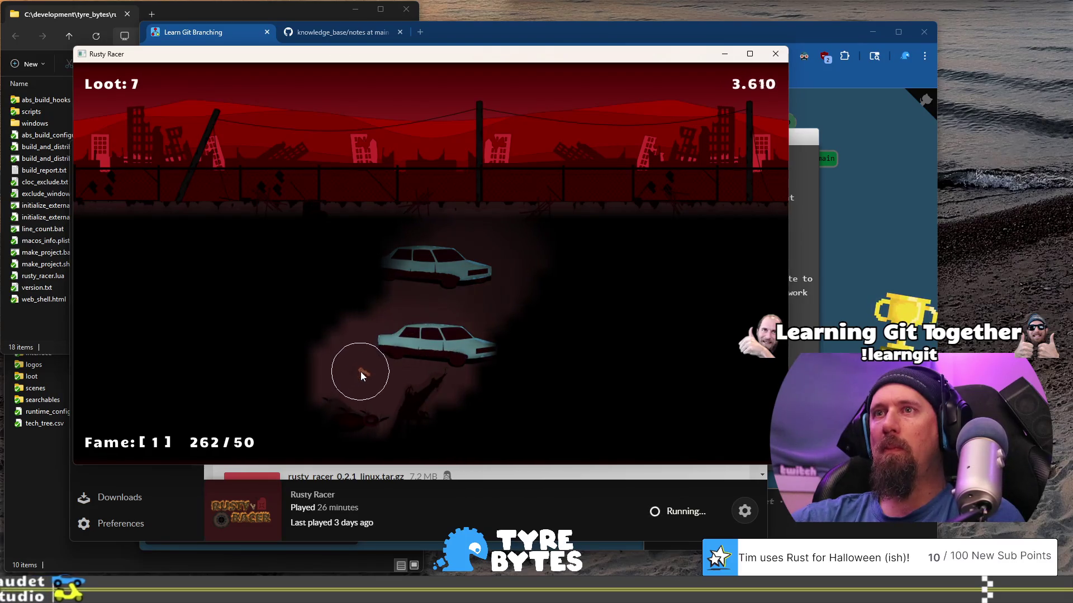
left_click(458, 359)
left_click(447, 368)
left_click(450, 361)
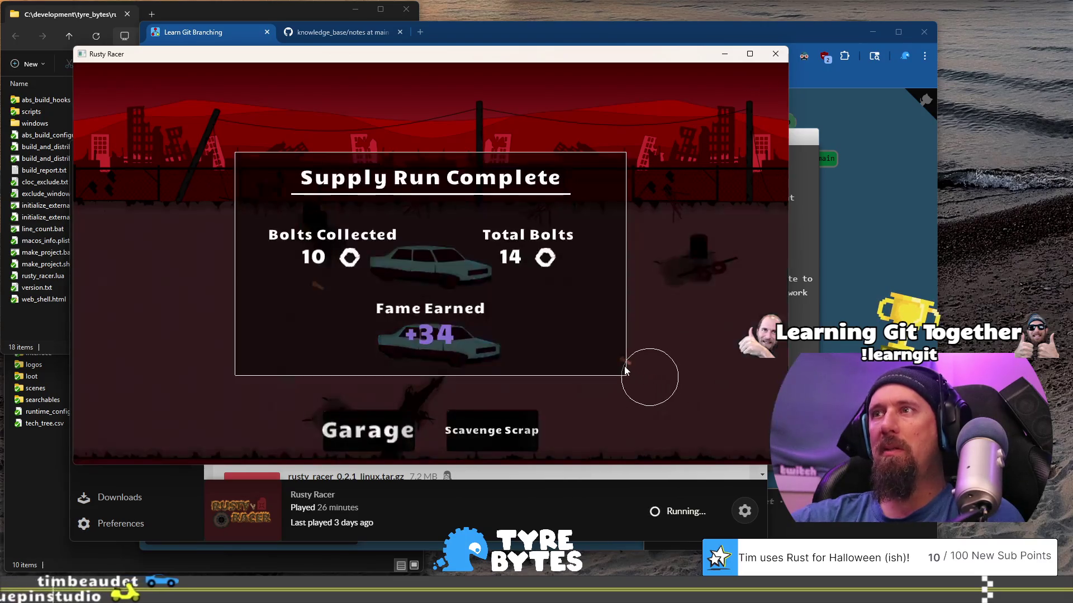
left_click(379, 441)
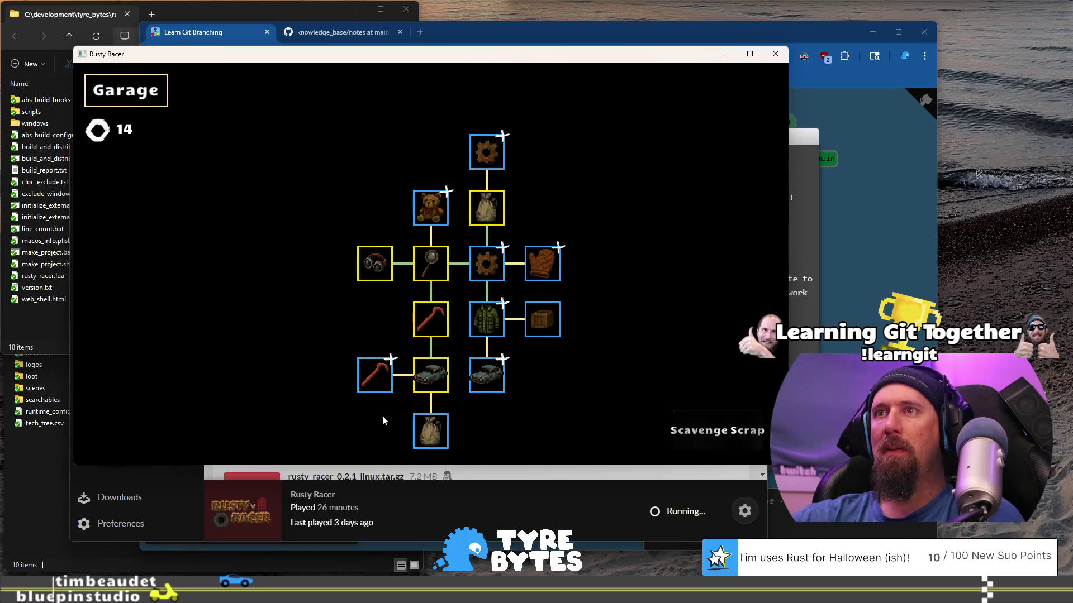
left_click(493, 317)
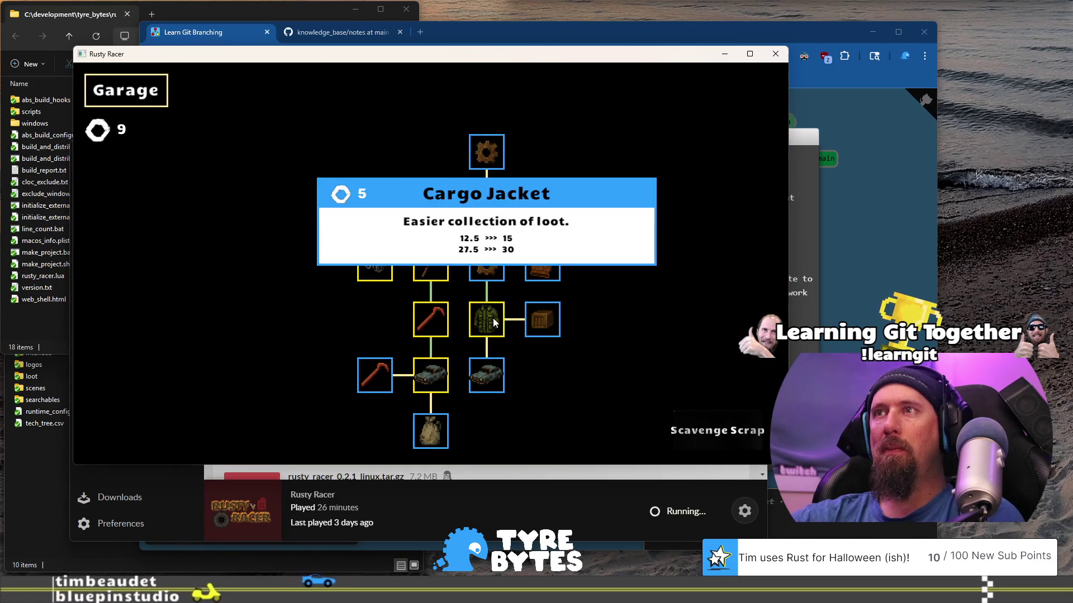
Step: Play another Scavenge Scrap run to reach 17 total bolts, then close the game window
mouse_move(380, 390)
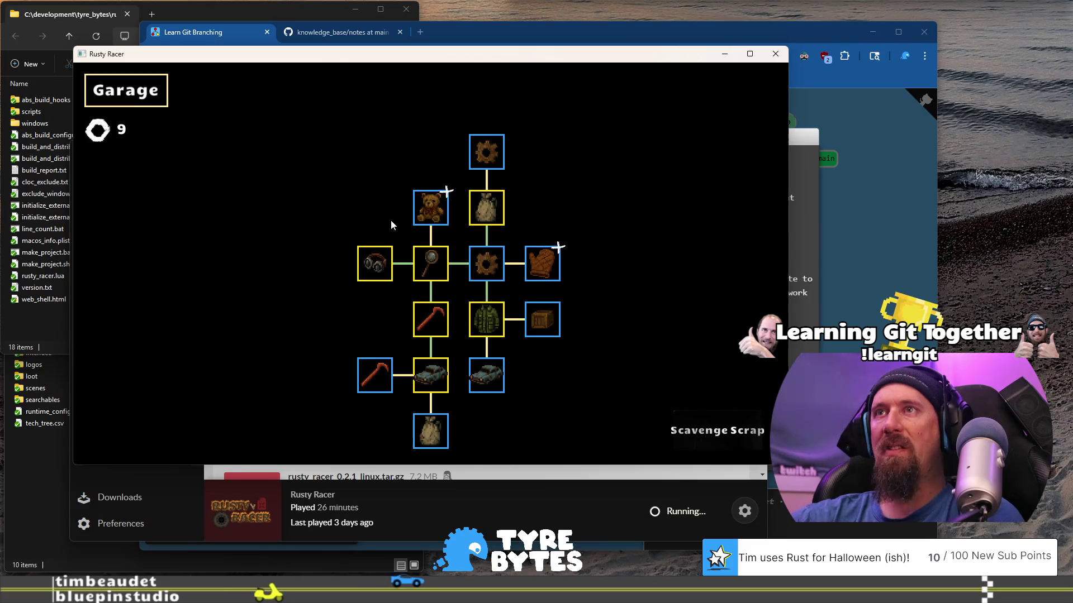
mouse_move(437, 204)
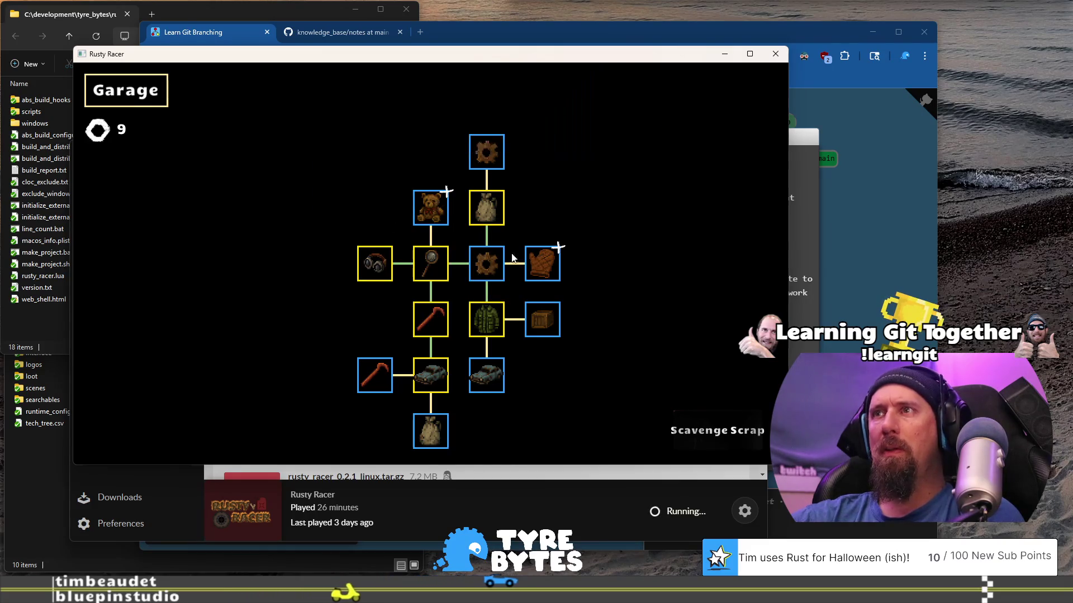
mouse_move(420, 446)
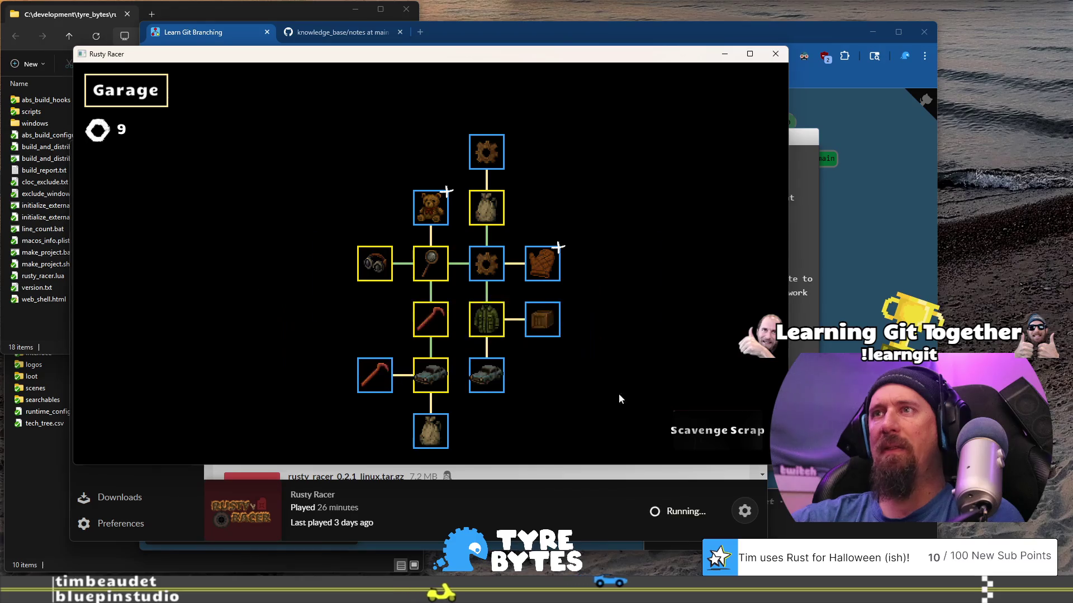
left_click(692, 437)
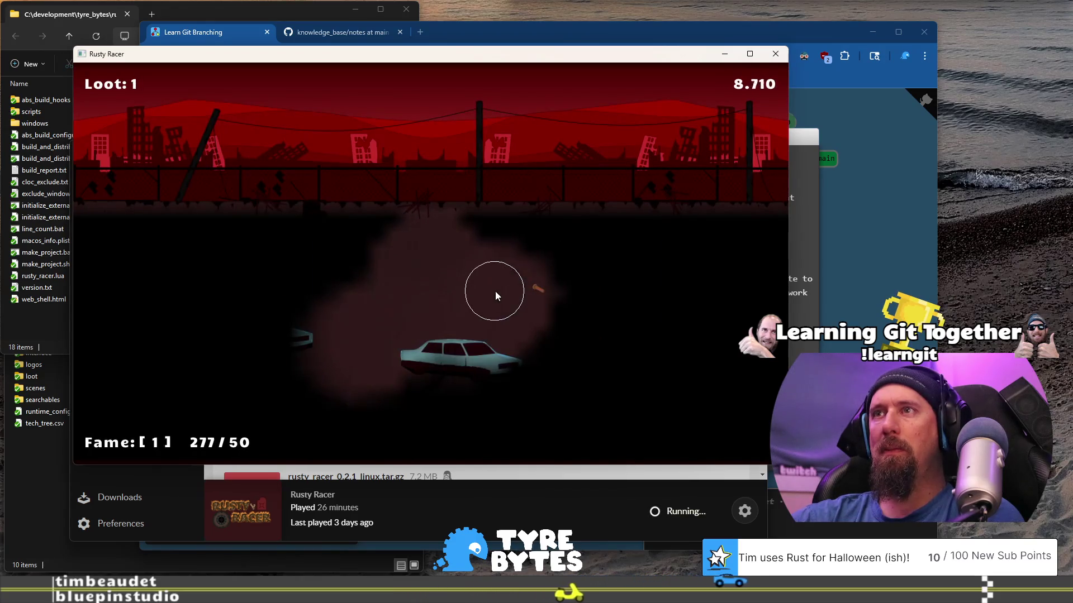
left_click(528, 290)
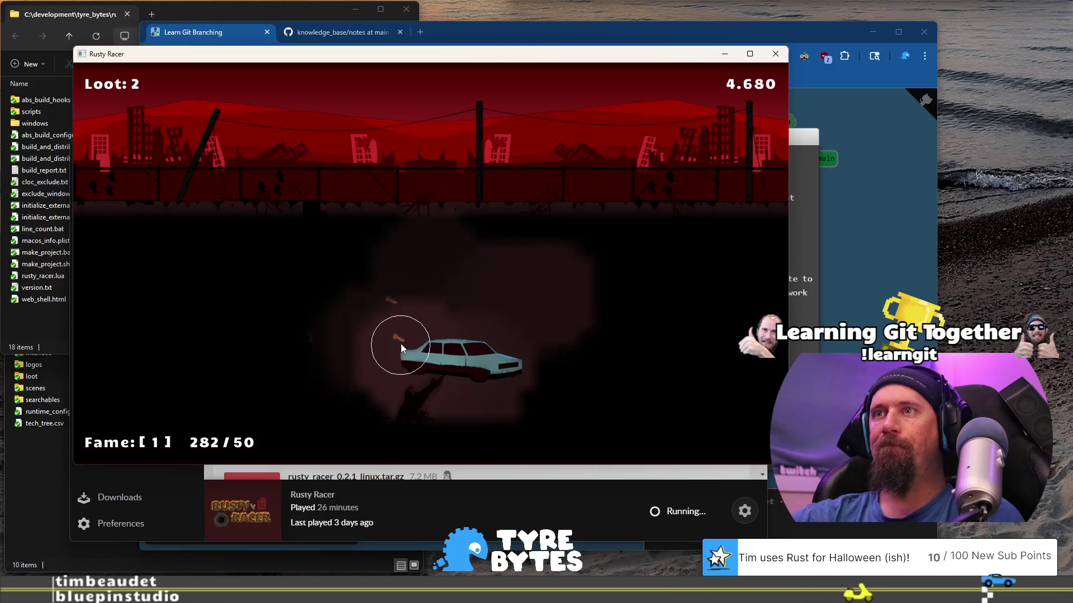
left_click(397, 381)
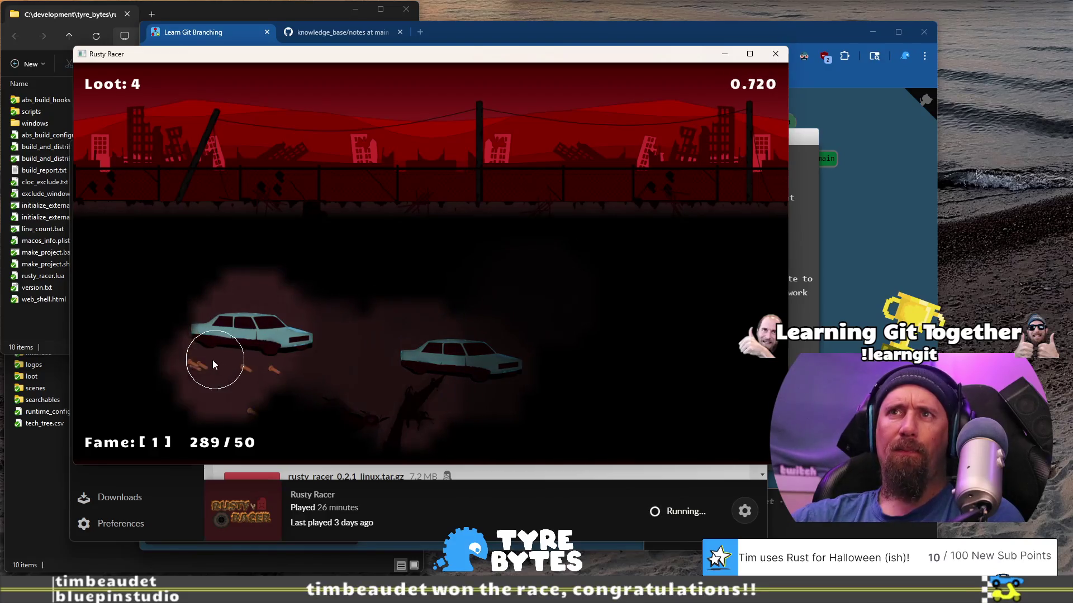
left_click(213, 362)
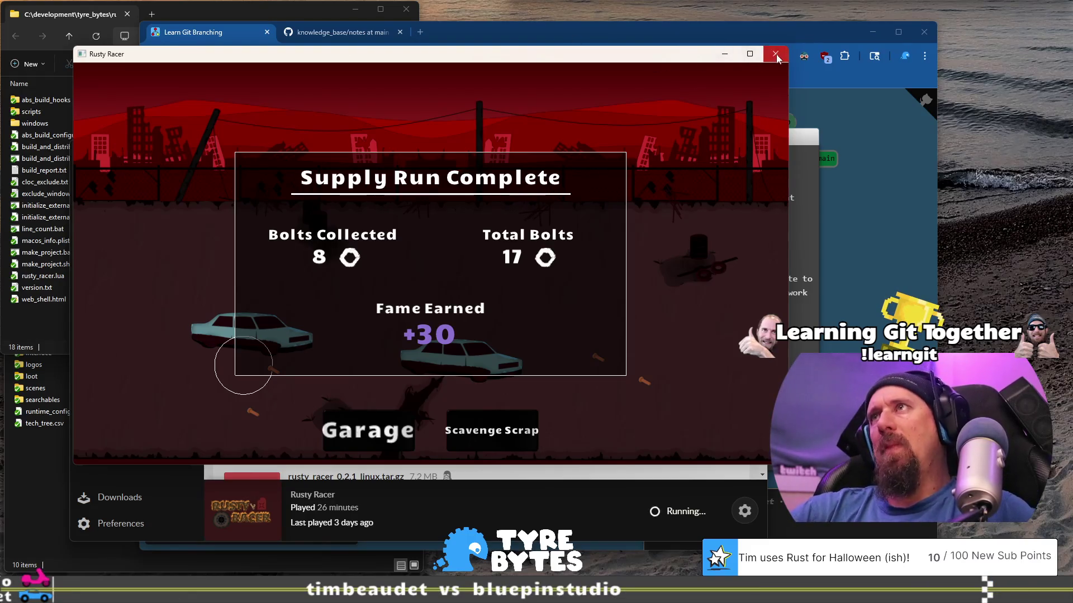
left_click(775, 54)
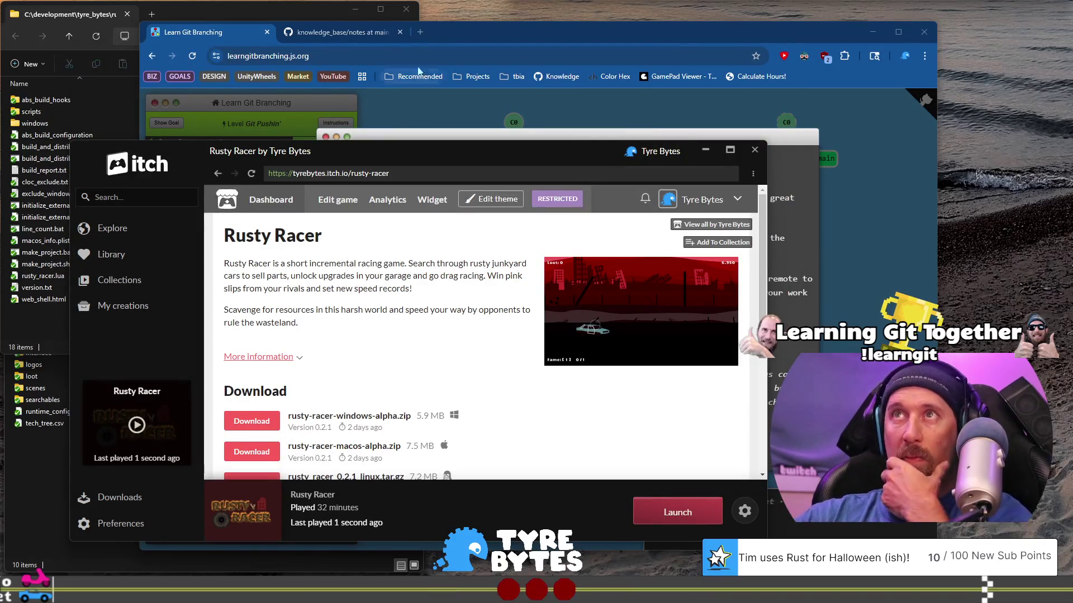
Step: Bring the Learn Git Branching browser forward and shift it up and to the right
left_click(488, 45)
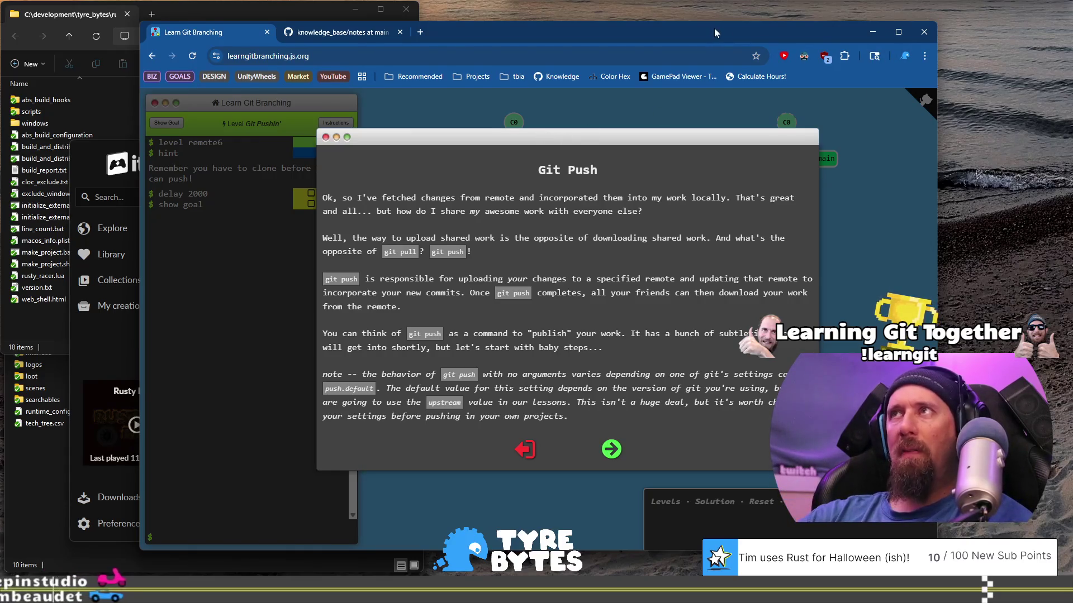
left_click_drag(670, 32, 738, 14)
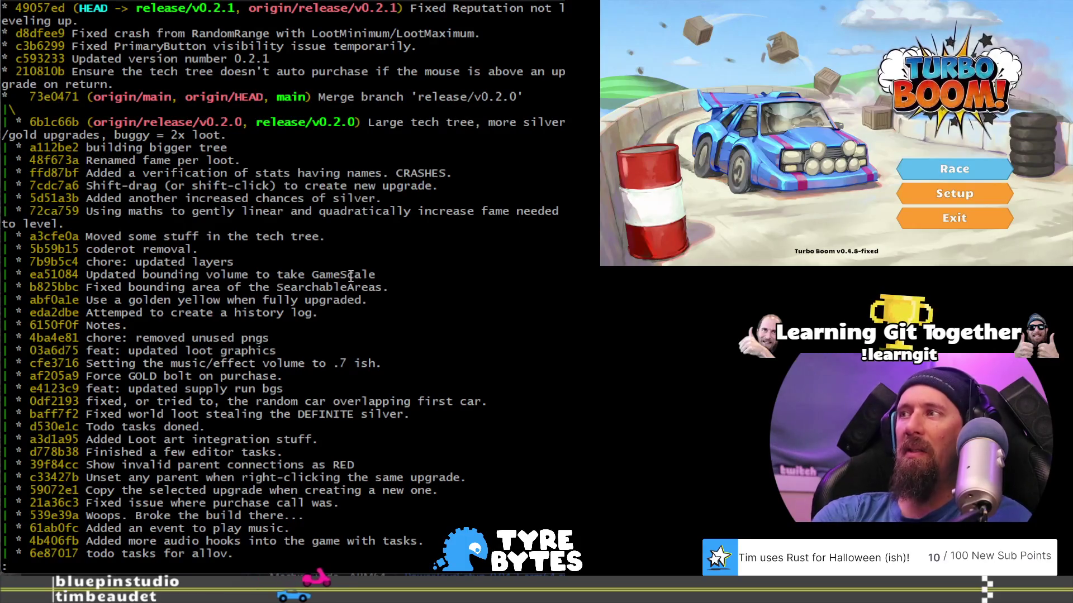
Step: Quit the git log pager back to the Bash prompt in the rusty_racer folder
key("q")
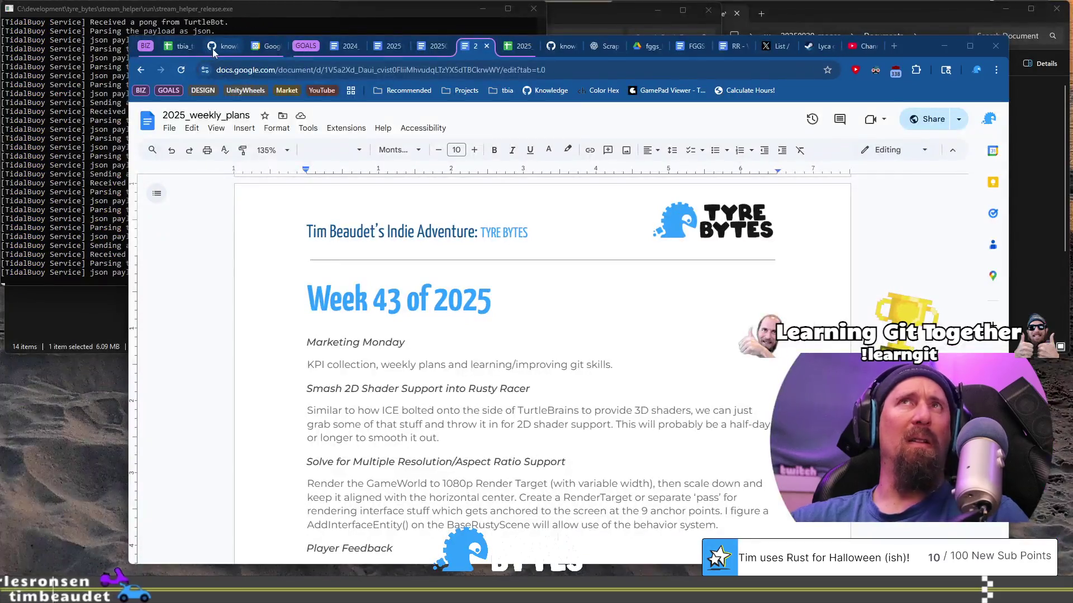
mouse_move(212, 48)
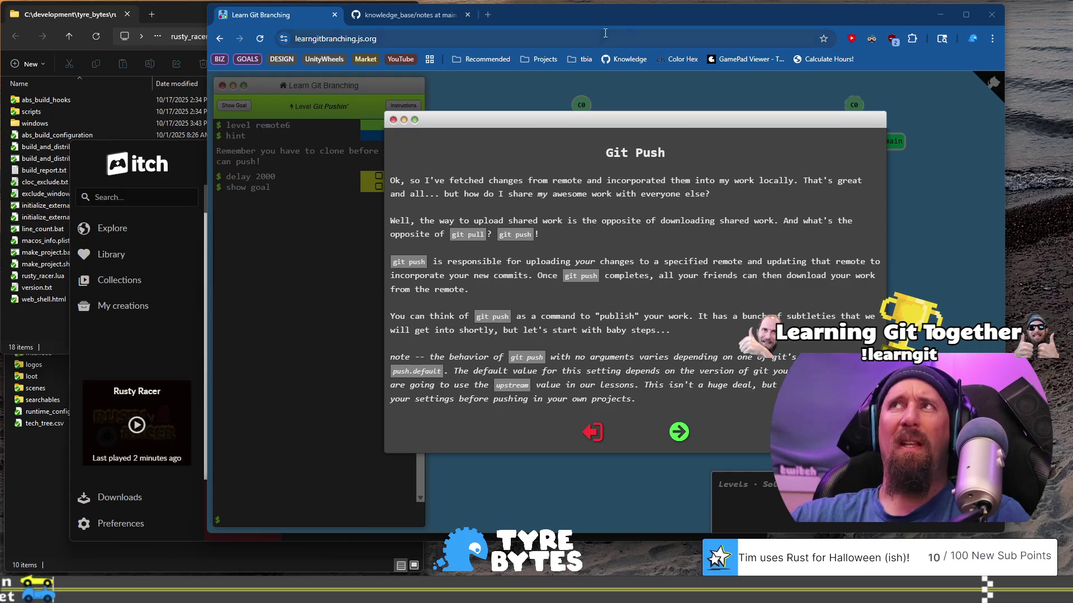
Step: Nudge the Learn Git Branching browser right and bring the itch launcher to the front
left_click_drag(606, 15, 645, 15)
left_click(190, 155)
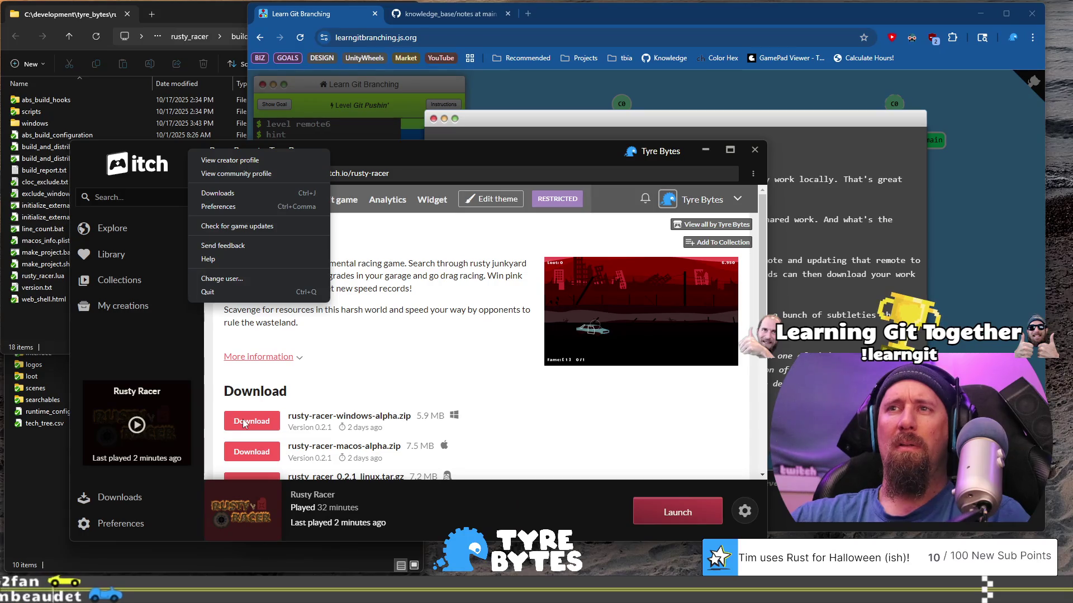
Step: Launch Rusty Racer from itch, play a supply run collecting 2 bolts, and close the game
left_click(678, 512)
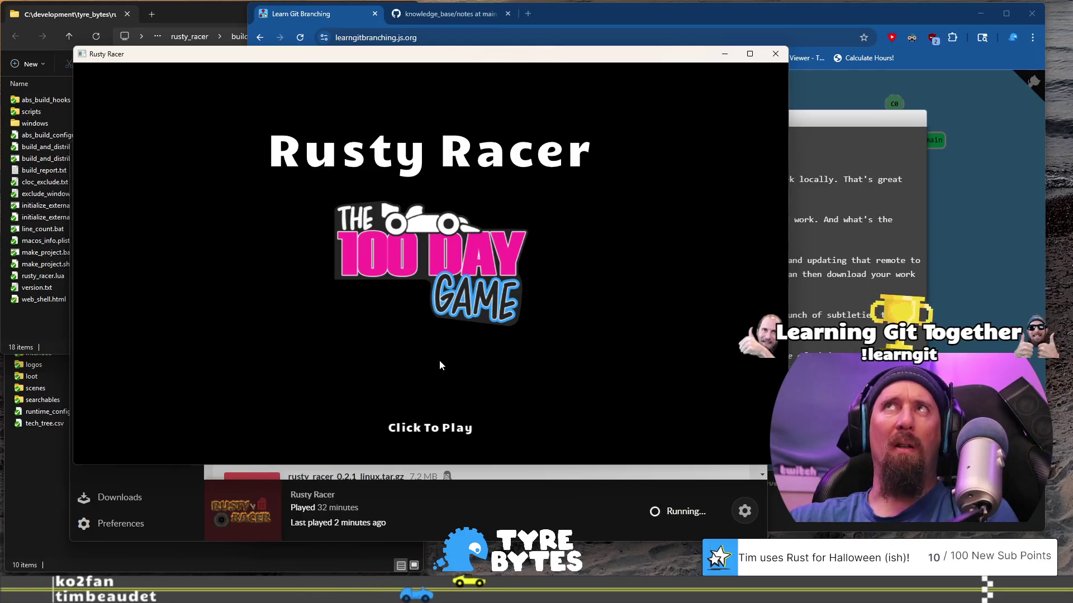
left_click(439, 360)
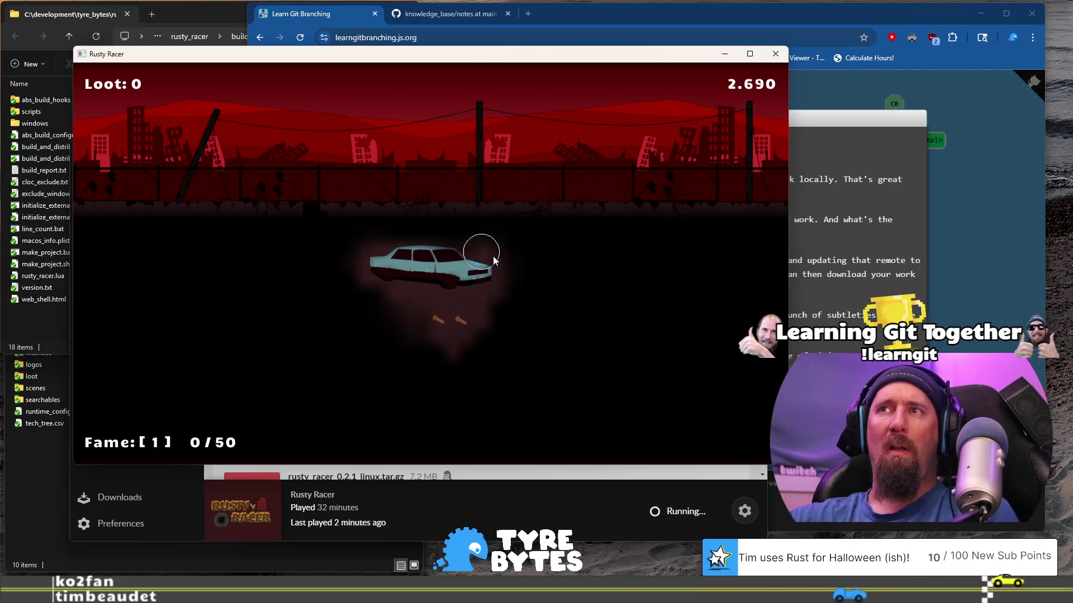
left_click(439, 317)
left_click(461, 318)
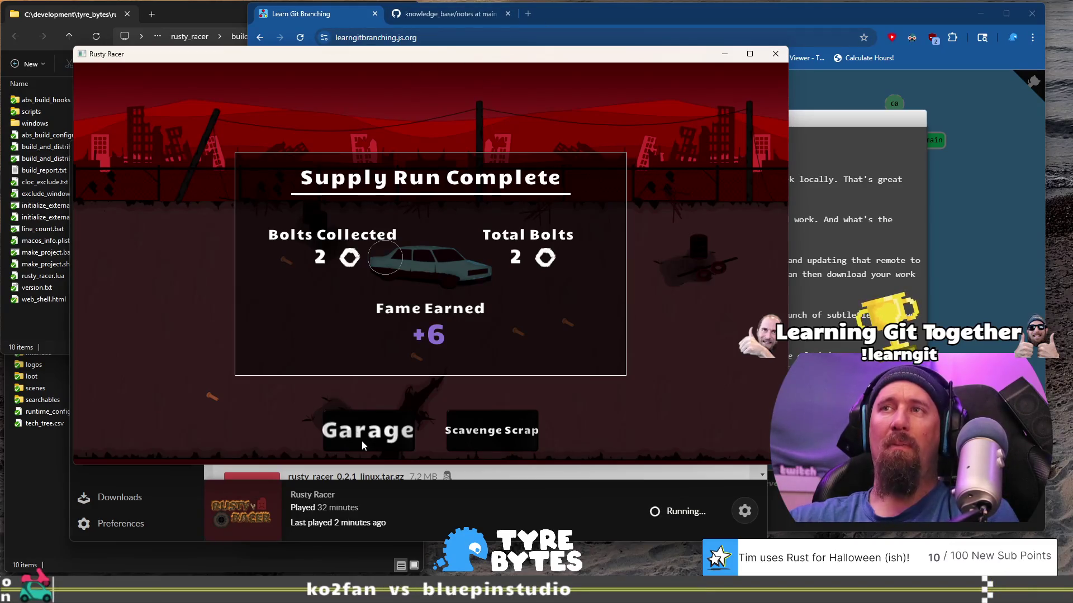
left_click(776, 56)
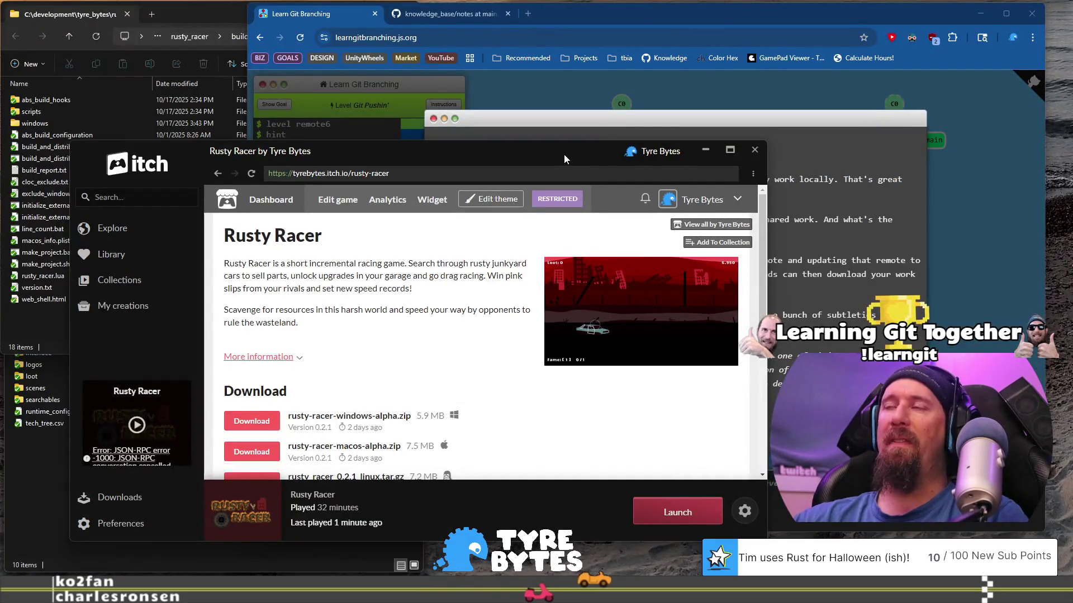
Step: Close the itch launcher window to bring Learn Git Branching's Git Push lesson back
left_click(755, 151)
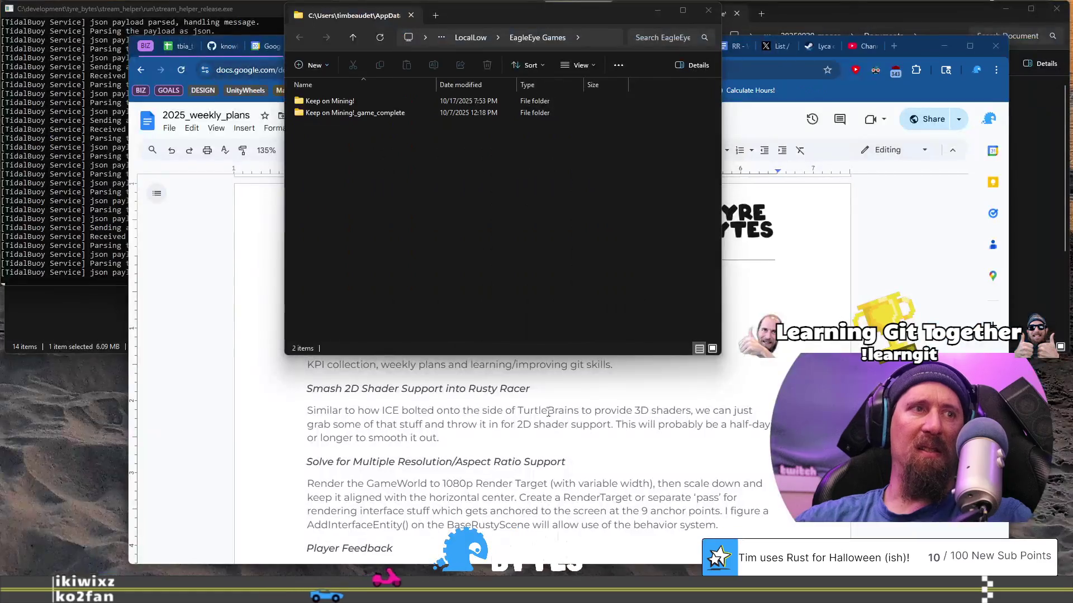
left_click(548, 412)
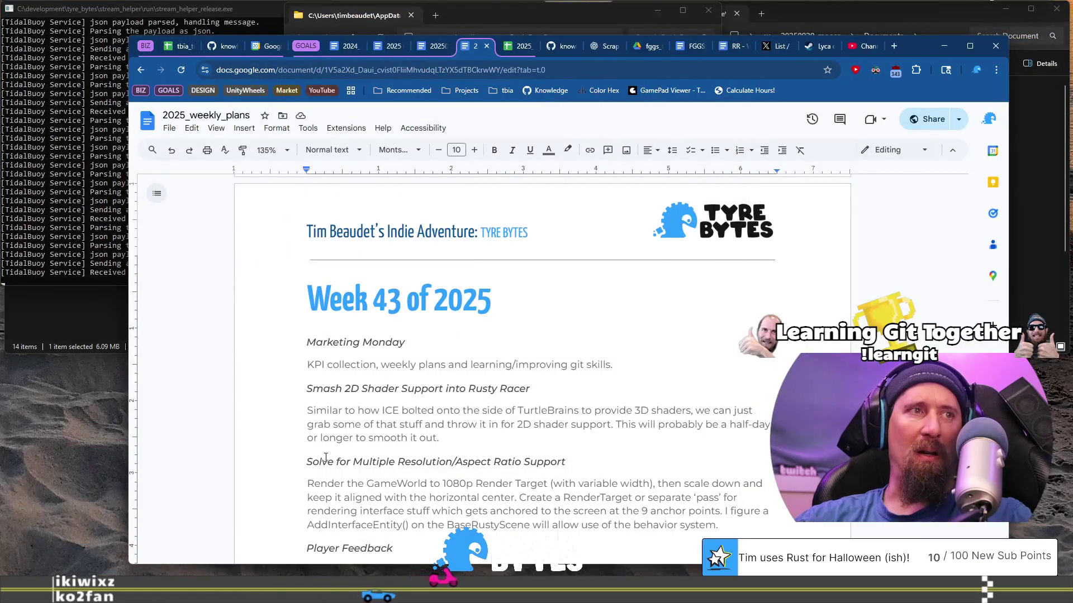
left_click_drag(309, 462, 674, 525)
scroll(674, 524, "down", 2)
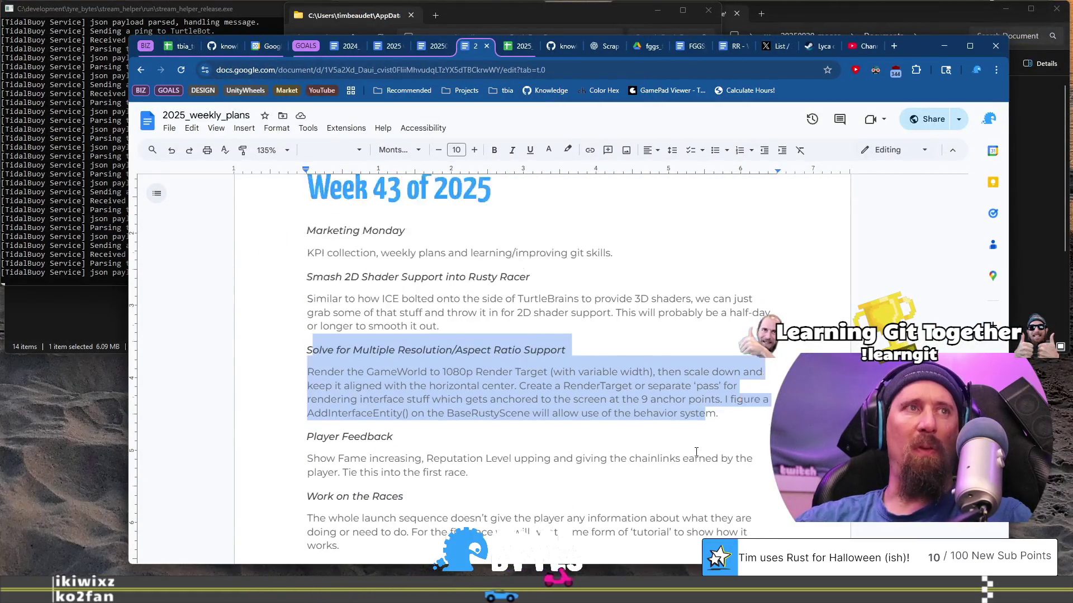
left_click(650, 399)
mouse_move(308, 350)
left_mouse_down()
mouse_move(617, 414)
mouse_move(705, 413)
mouse_move(715, 402)
mouse_move(720, 417)
left_mouse_up()
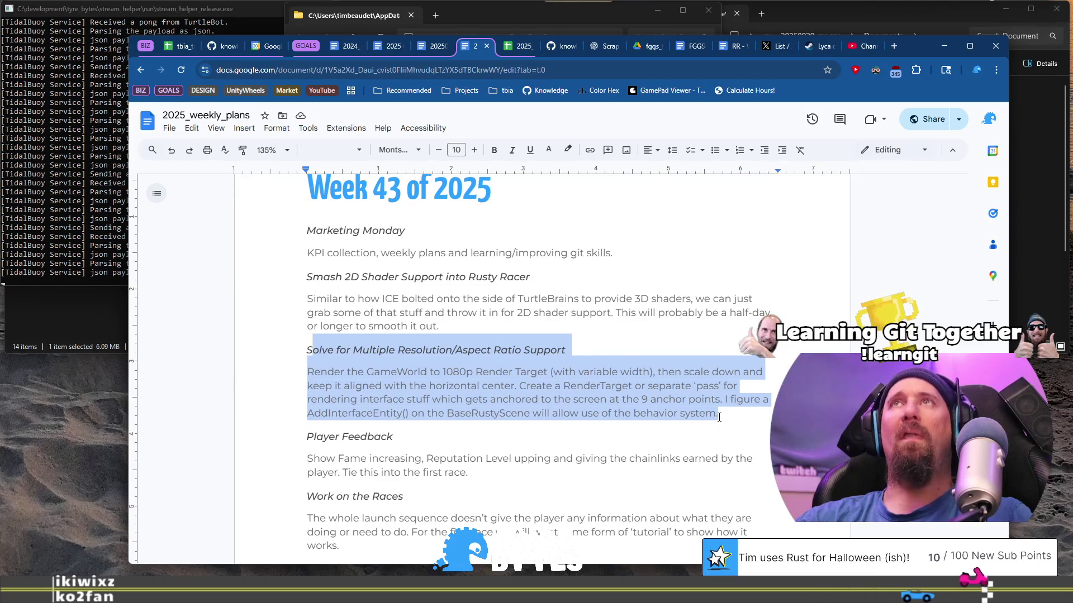
left_click(730, 416)
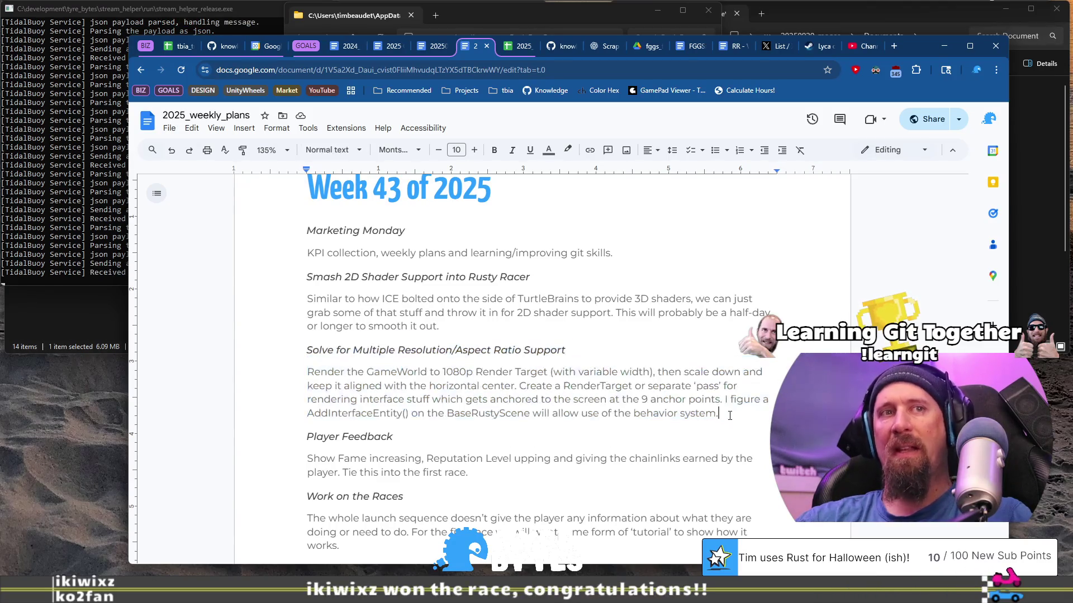
left_click_drag(634, 406, 306, 350)
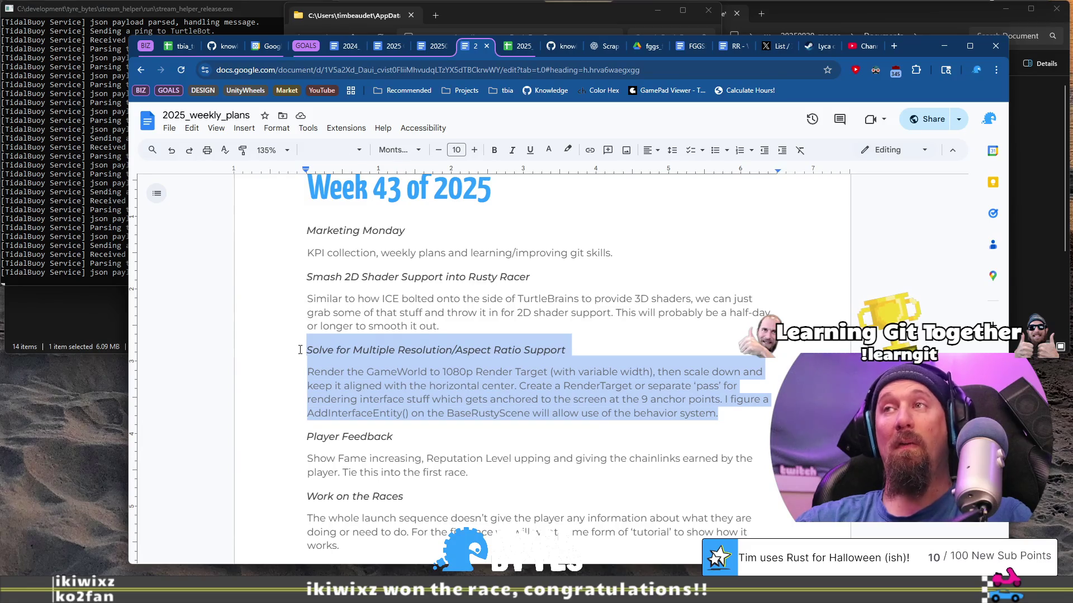
key("ctrl+super+Right")
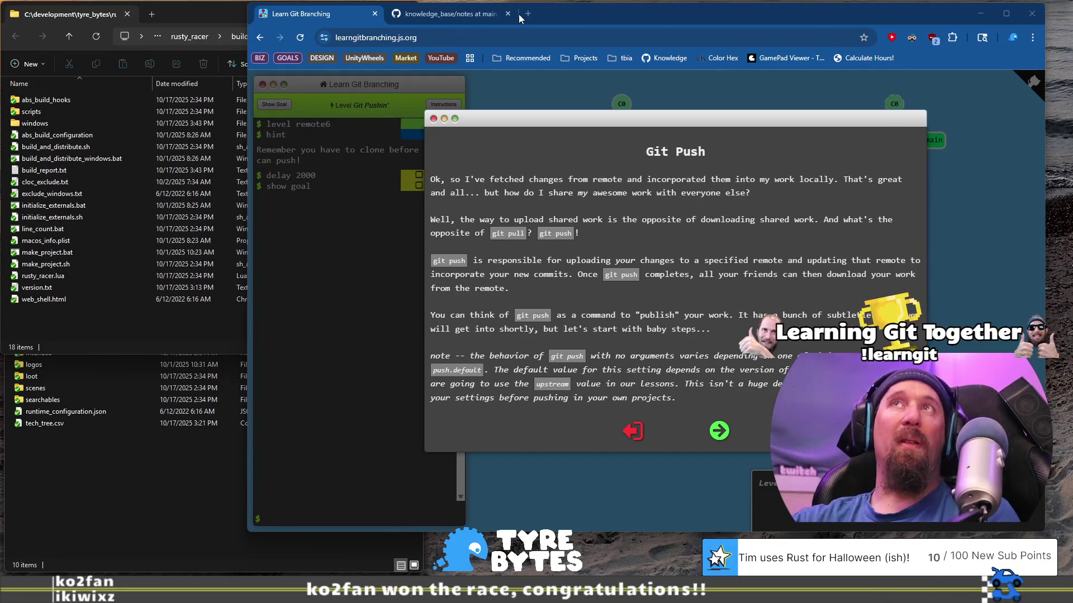
key("ctrl+super+Left")
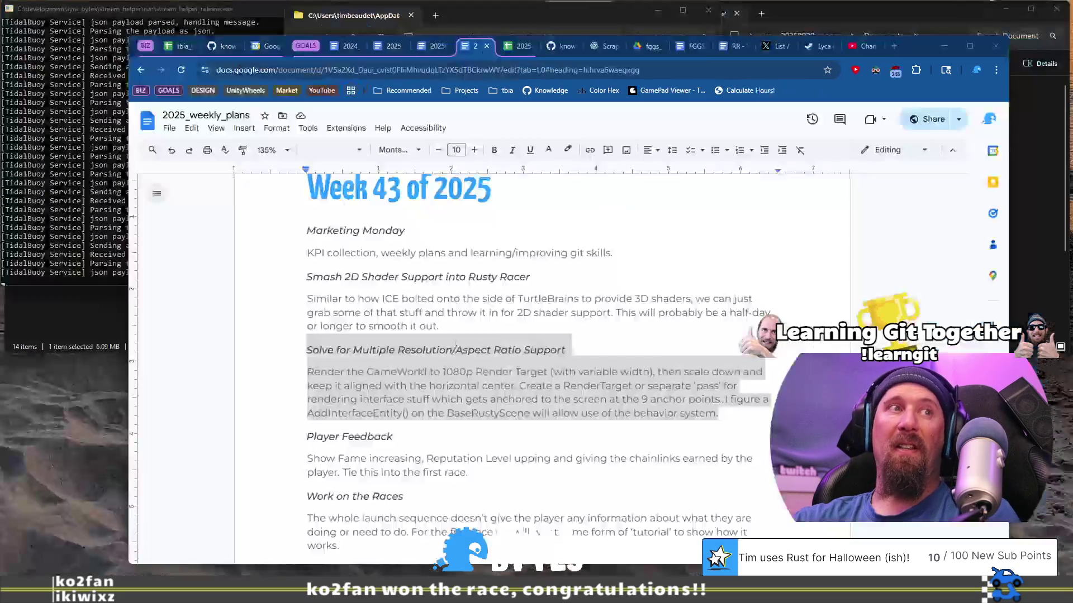
left_click_drag(299, 275, 461, 333)
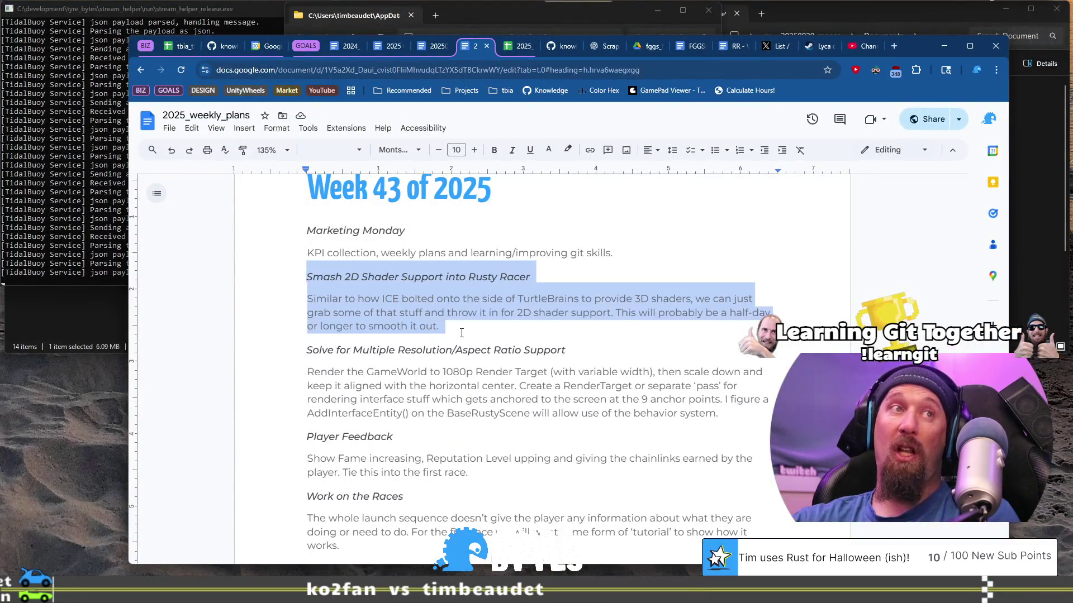
left_click(446, 329)
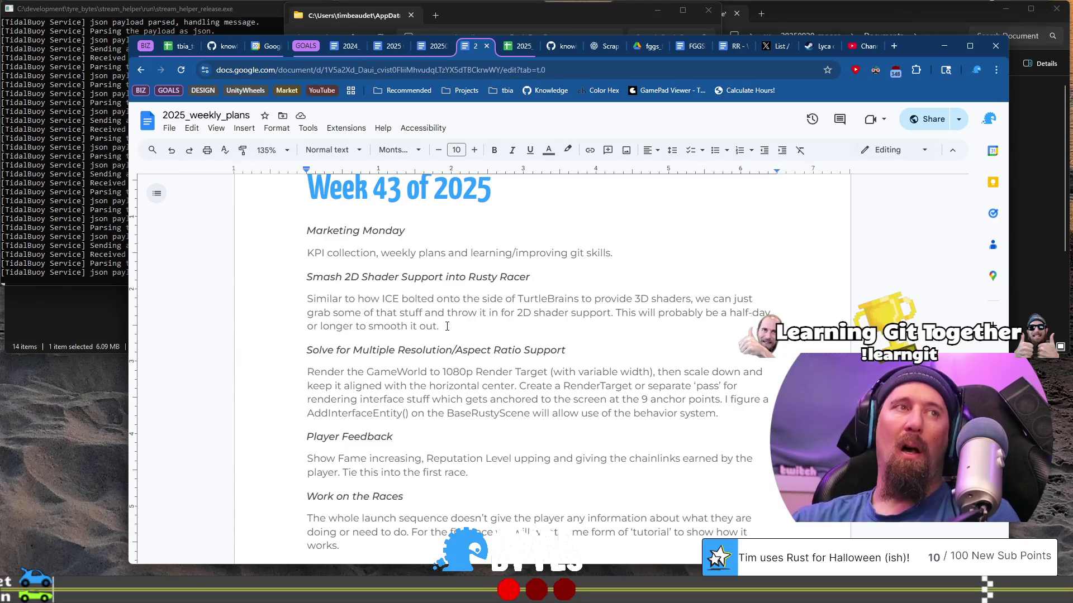
mouse_move(603, 402)
left_mouse_down()
mouse_move(307, 299)
mouse_move(299, 278)
mouse_move(503, 375)
mouse_move(721, 414)
left_mouse_up()
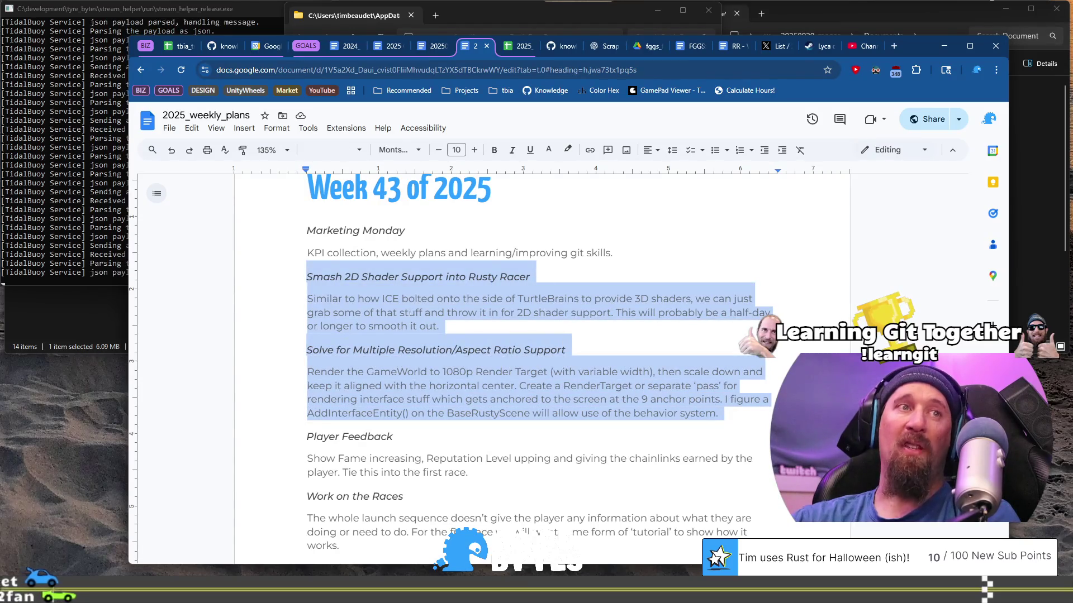
left_click(438, 324)
mouse_move(438, 324)
left_mouse_down()
mouse_move(307, 298)
mouse_move(293, 276)
left_mouse_up()
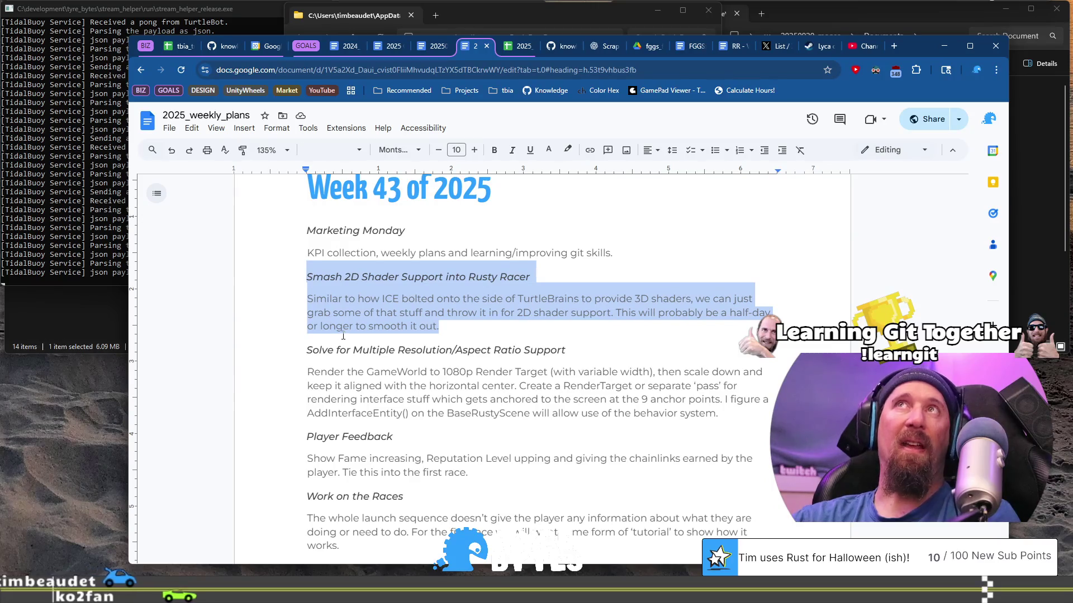
scroll(449, 343, "down", 1)
left_click(449, 343)
scroll(469, 352, "down", 1)
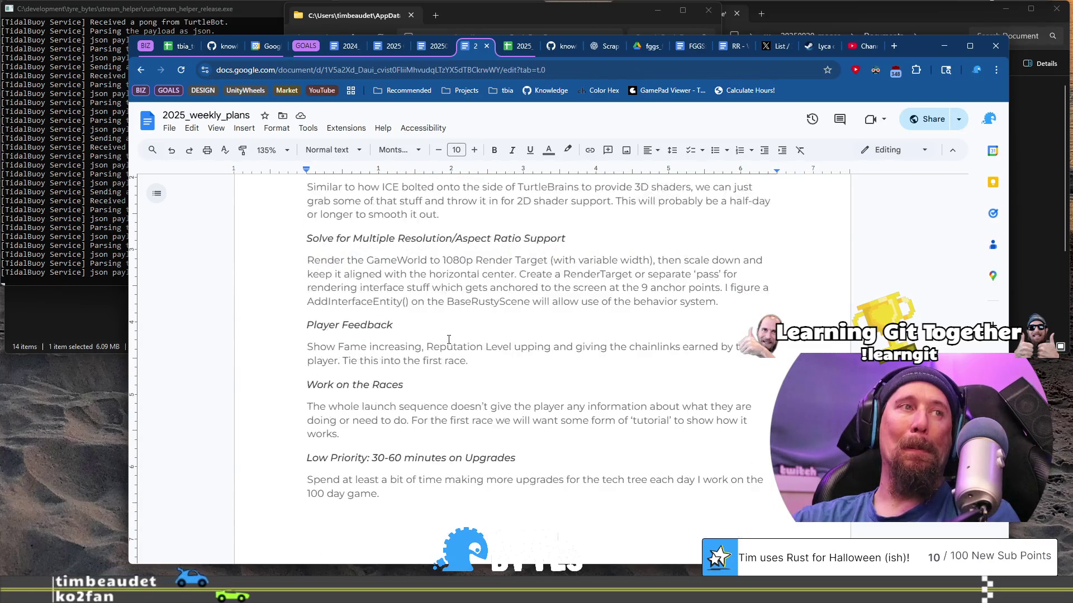
scroll(643, 357, "up", 1)
mouse_move(719, 357)
left_mouse_down()
mouse_move(308, 244)
mouse_move(307, 221)
left_mouse_up()
scroll(408, 293, "down", 1)
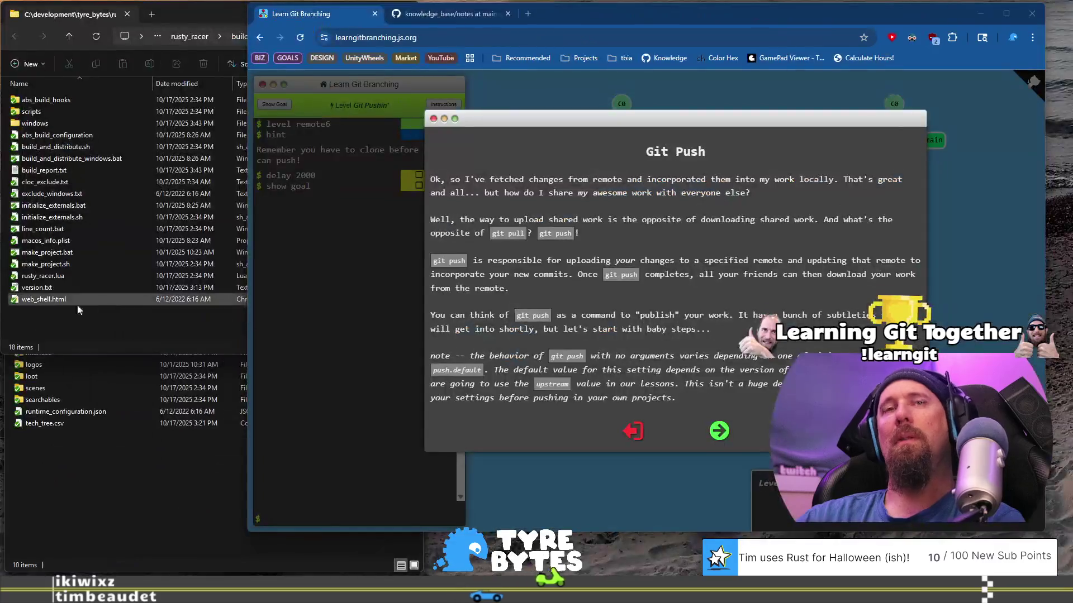
Step: Launch Visual Studio 2022 from Start search 'vi' and open turbo_boom.sln from recent solutions
left_click(109, 328)
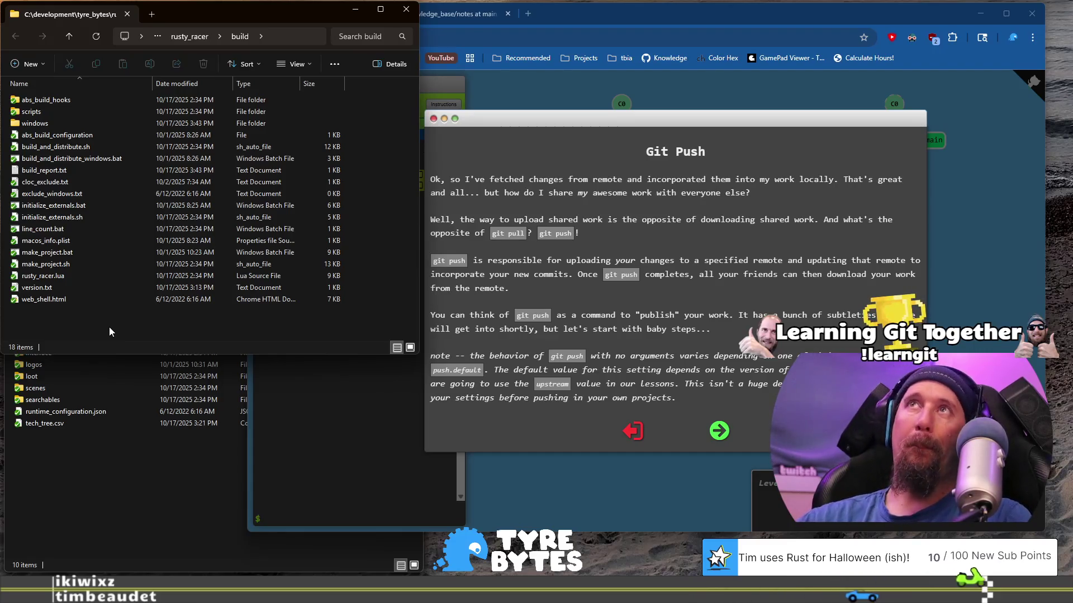
key("super")
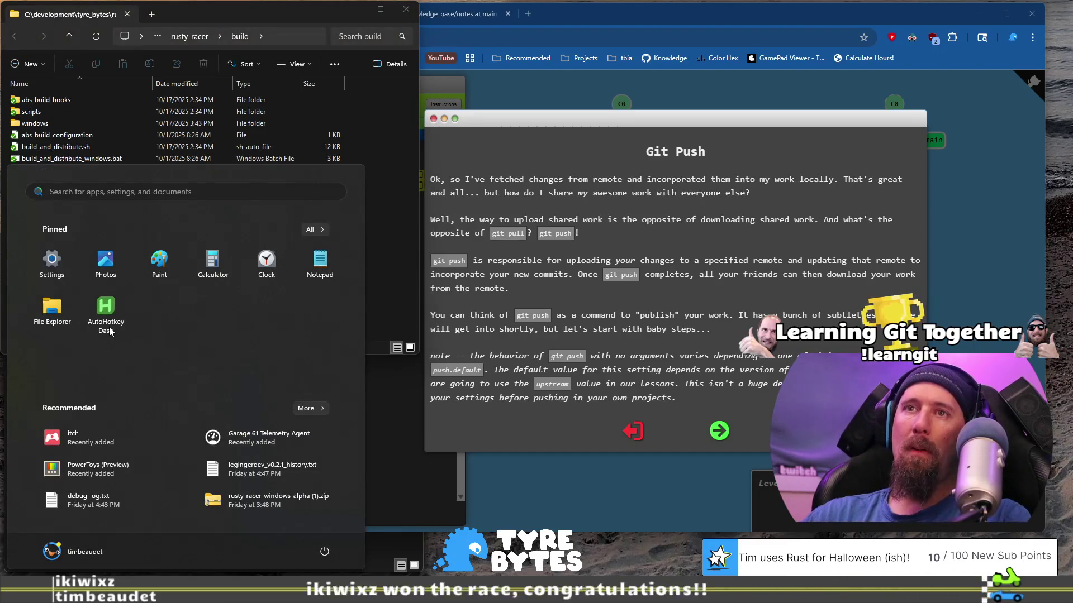
type("vi")
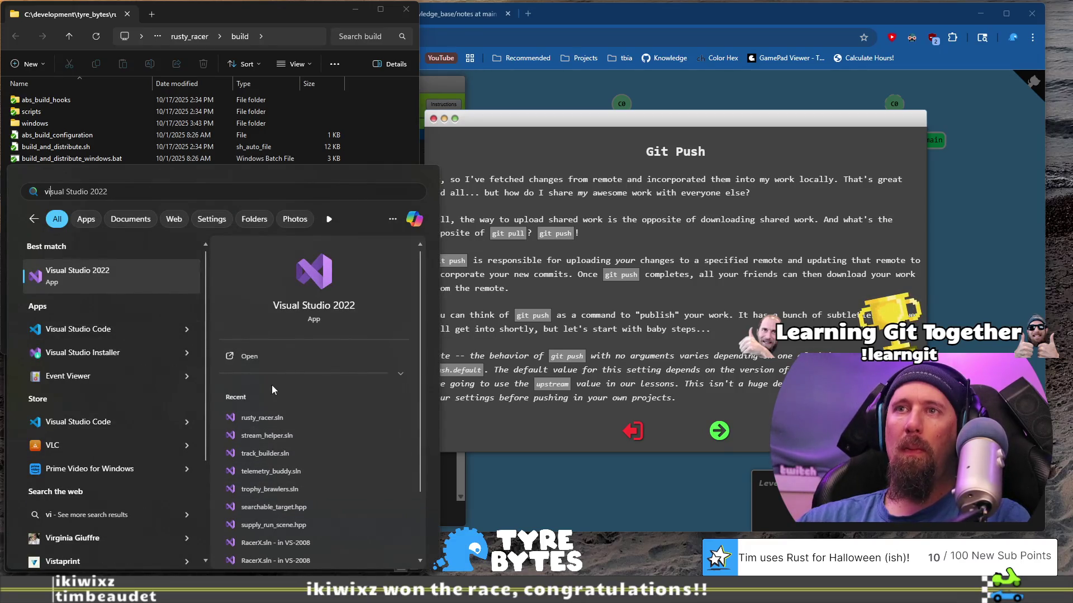
left_click(261, 358)
type("turb")
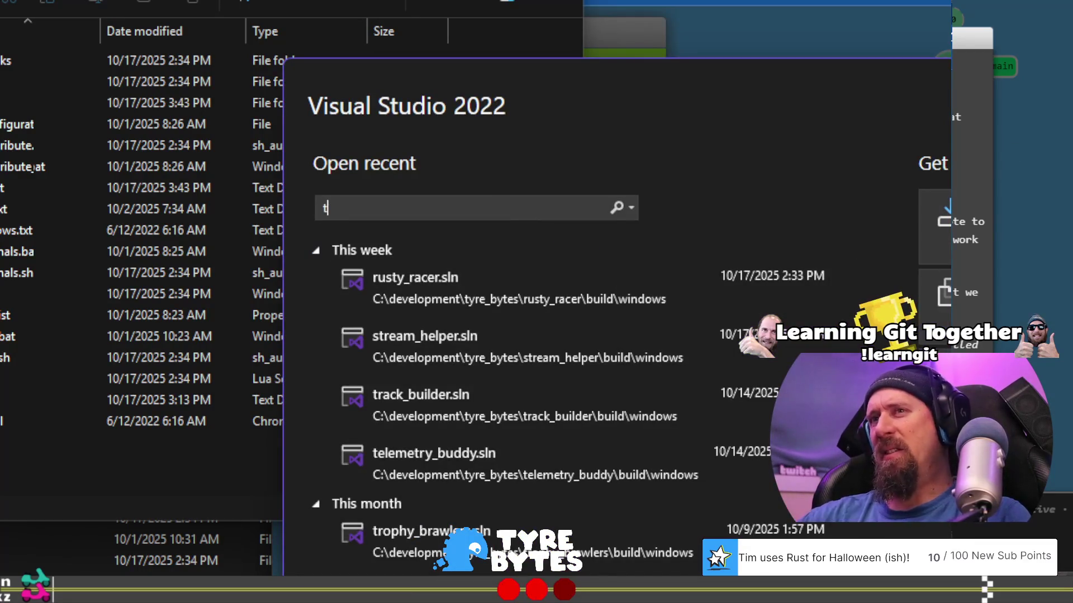
type("o")
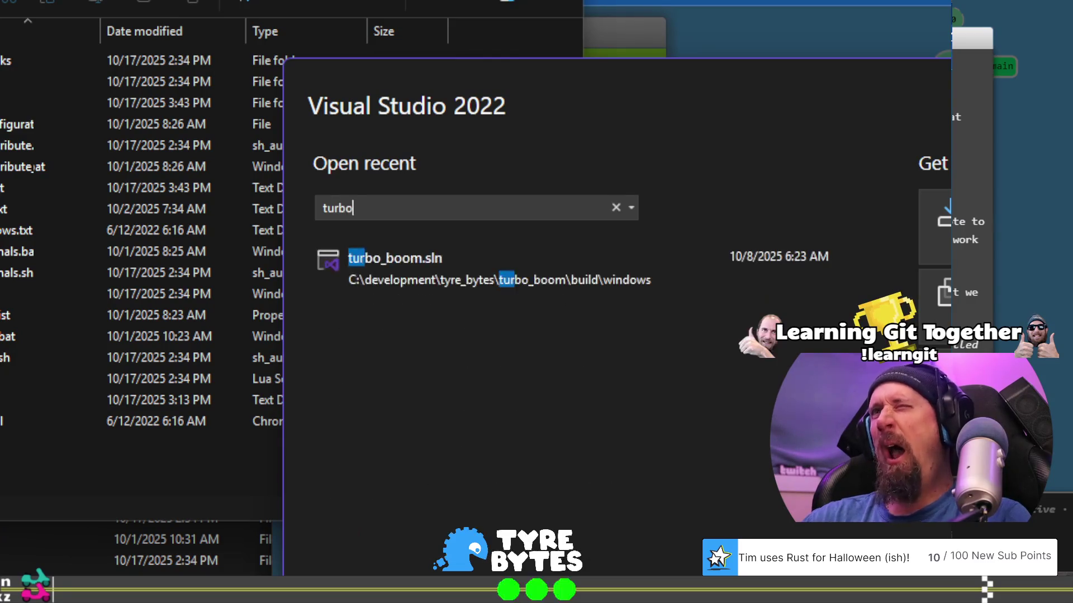
left_click(468, 288)
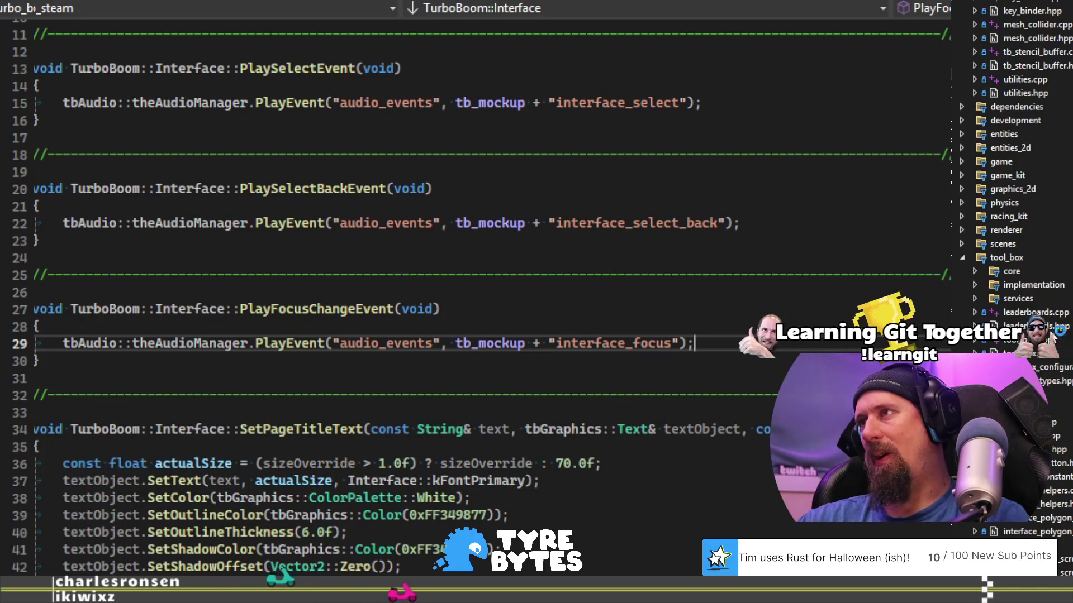
Step: Expand tool_box's services and implementation folders in Solution Explorer
left_click(977, 299)
left_click(976, 287)
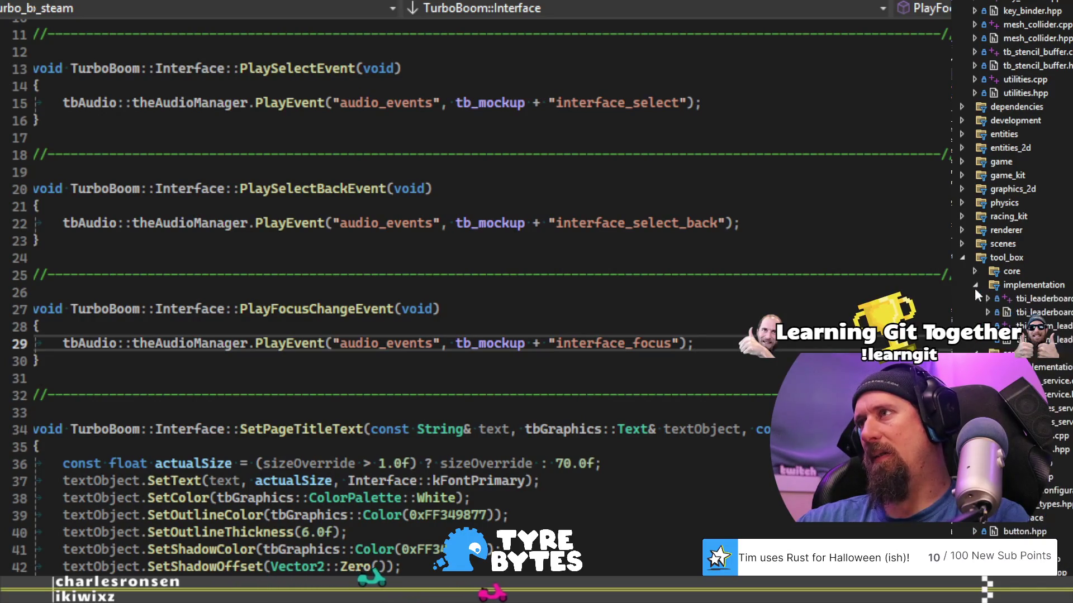
scroll(1005, 279, "down", 2)
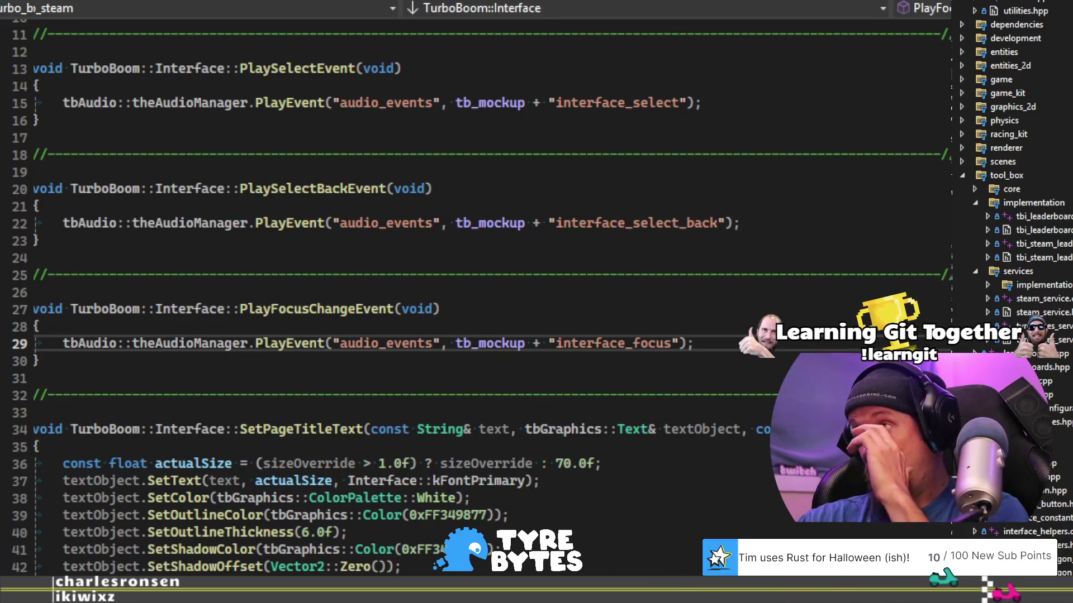
left_click(987, 286)
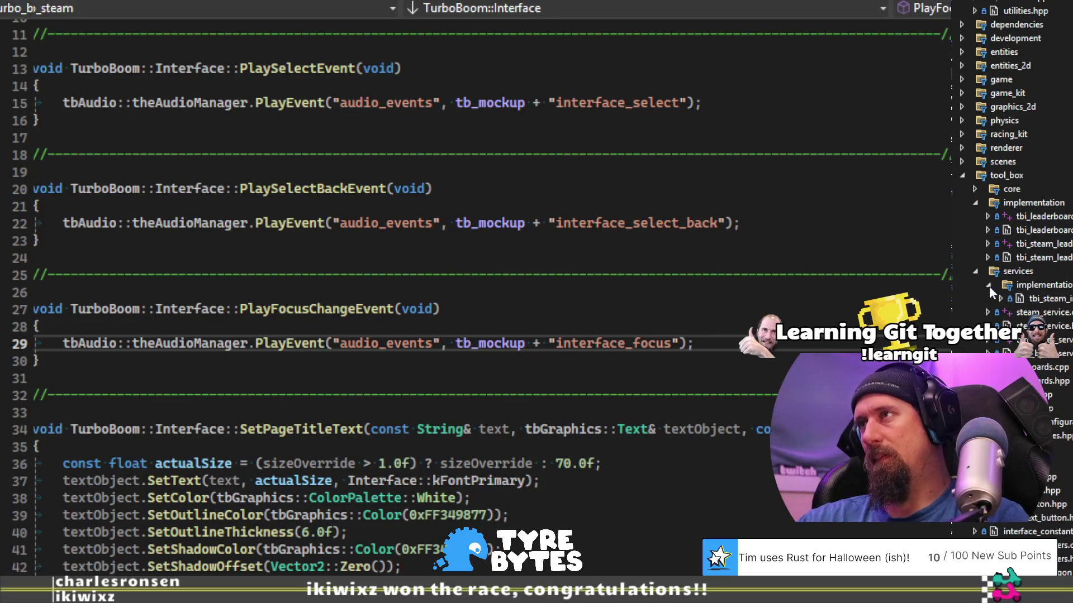
Step: Try opening the tbi_steam file and dismiss the repeated path-not-found errors
double_click(1048, 300)
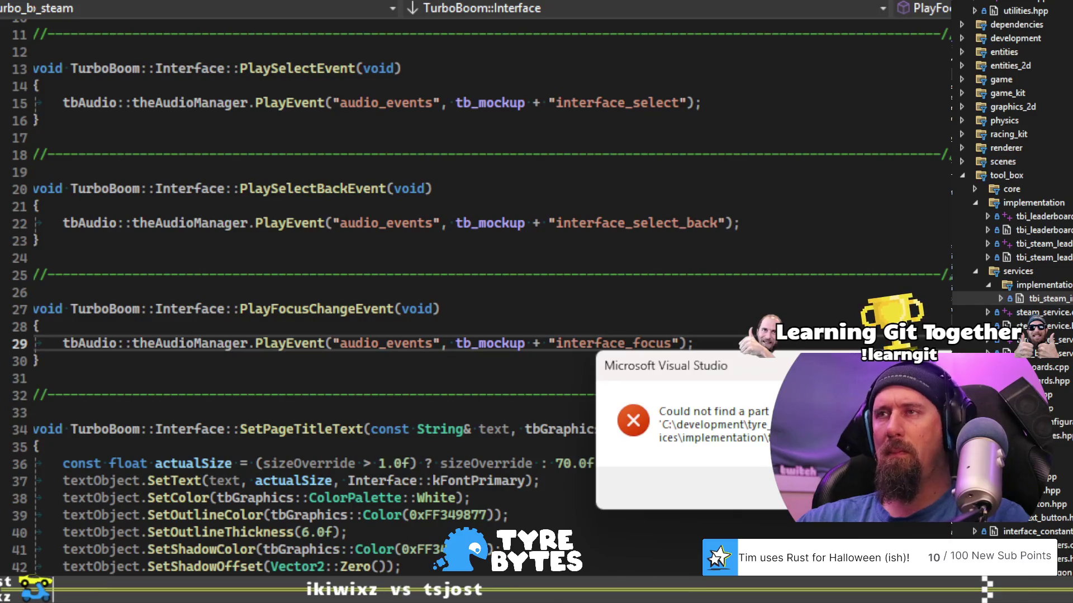
key("Return")
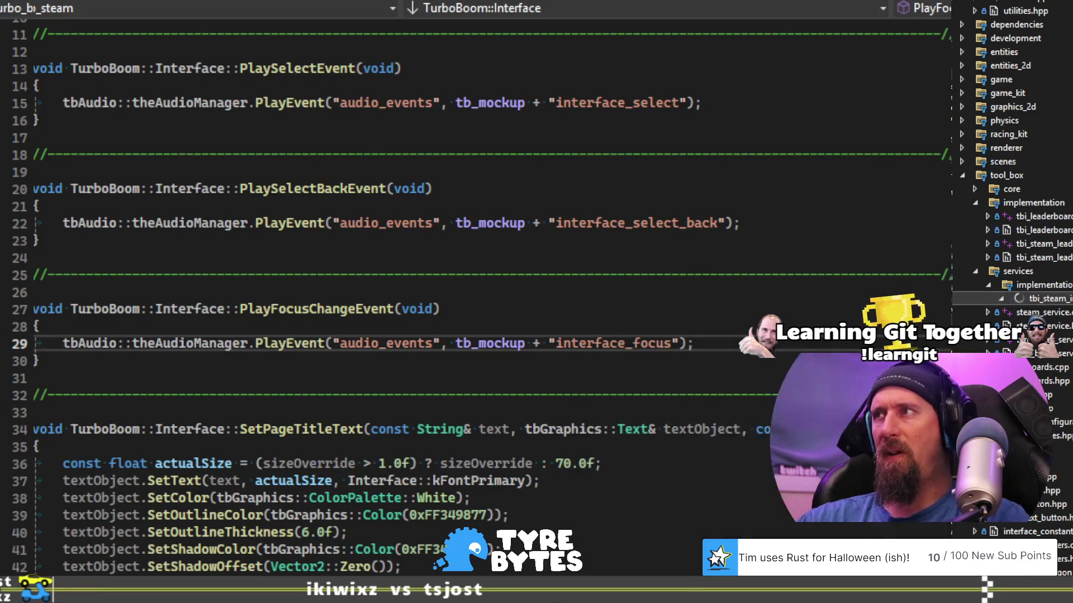
double_click(1006, 301)
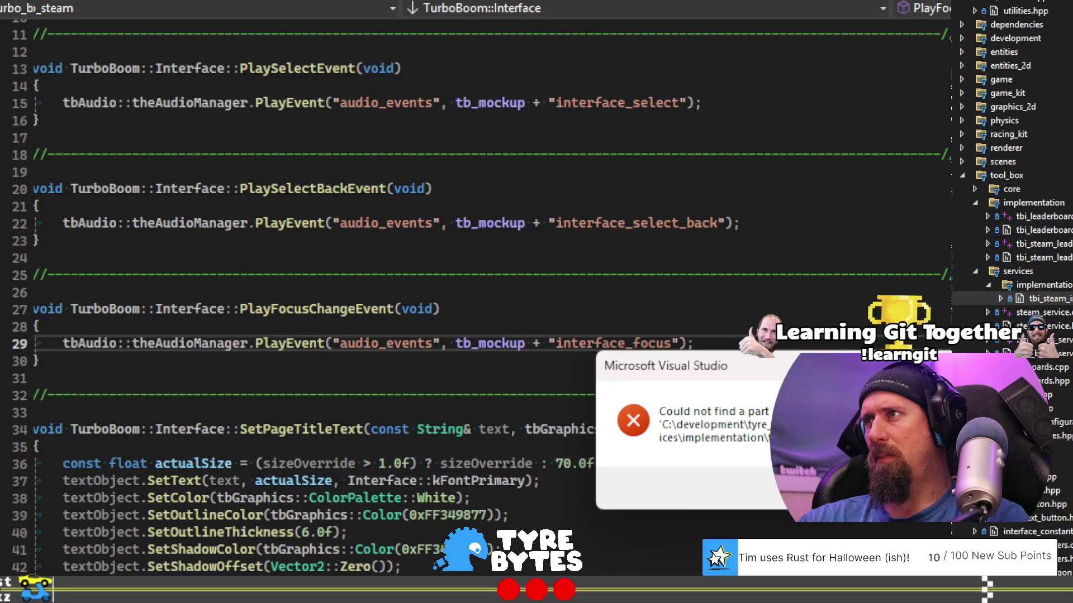
key("Return")
key("alt+Tab")
key("alt+Tab")
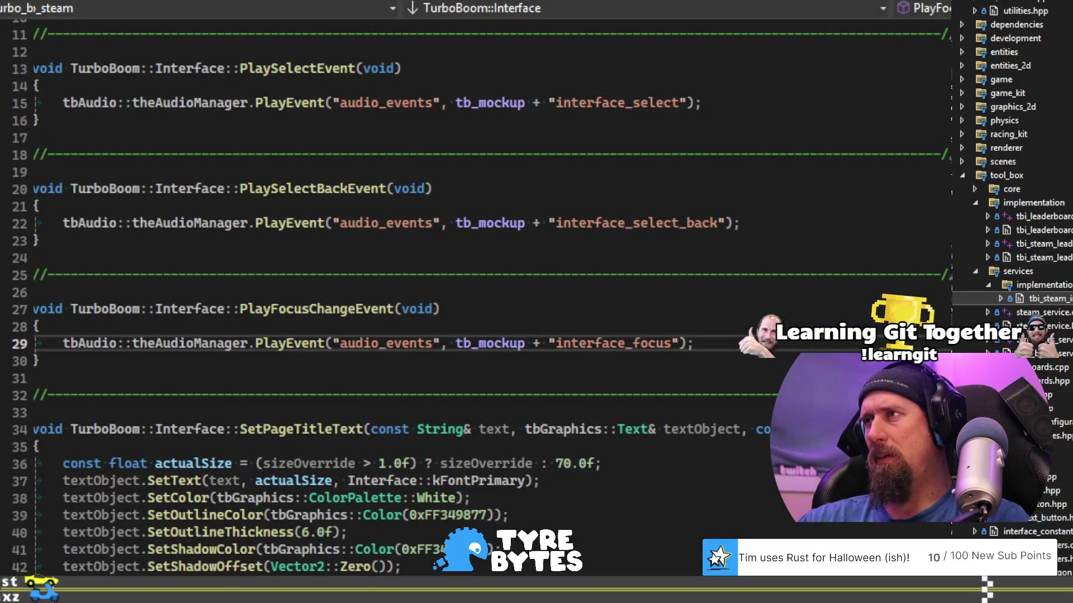
left_click(1002, 300)
key("Return")
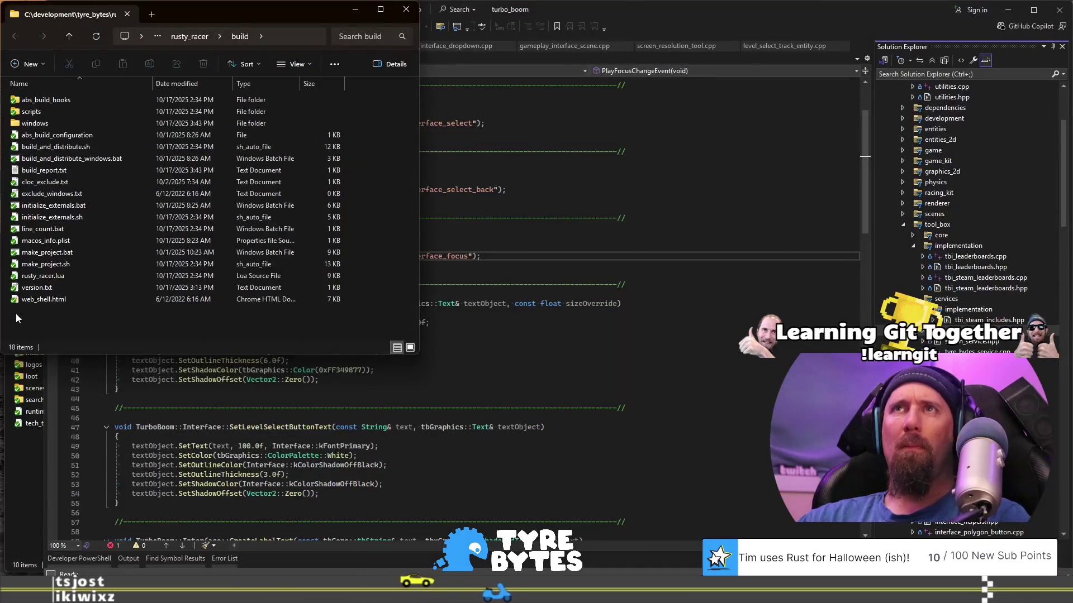
Step: Bring the rusty_racer run\data window forward and open a new Explorer window at This PC
left_click(17, 435)
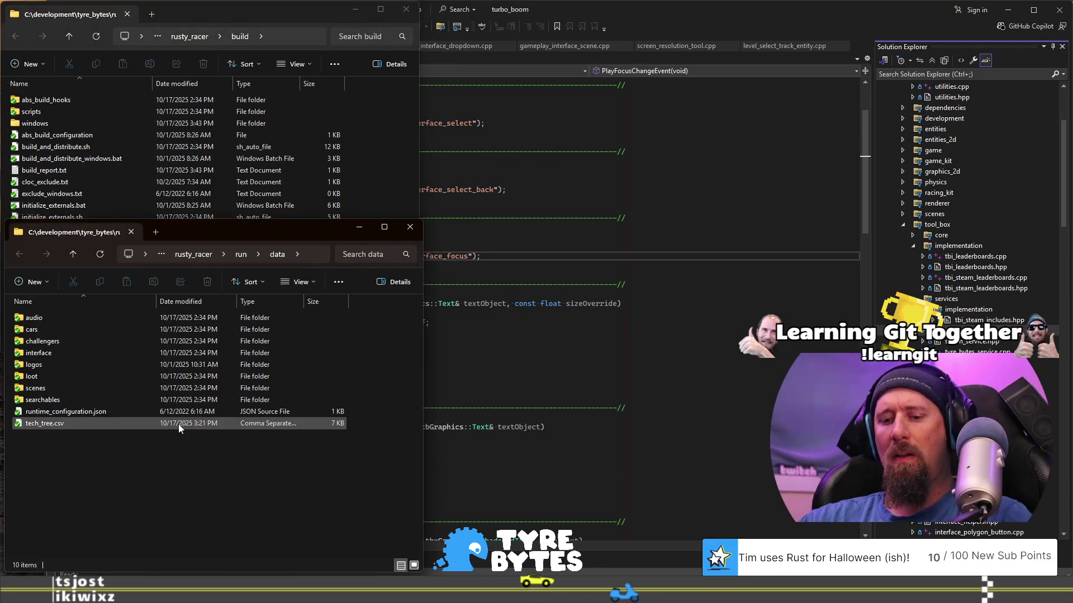
key("super+e")
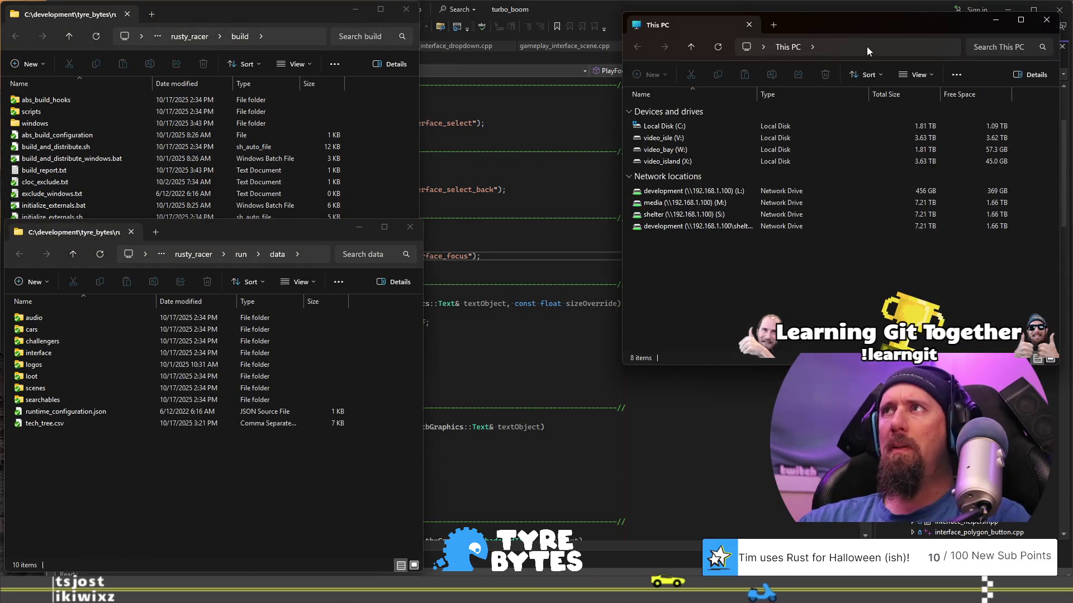